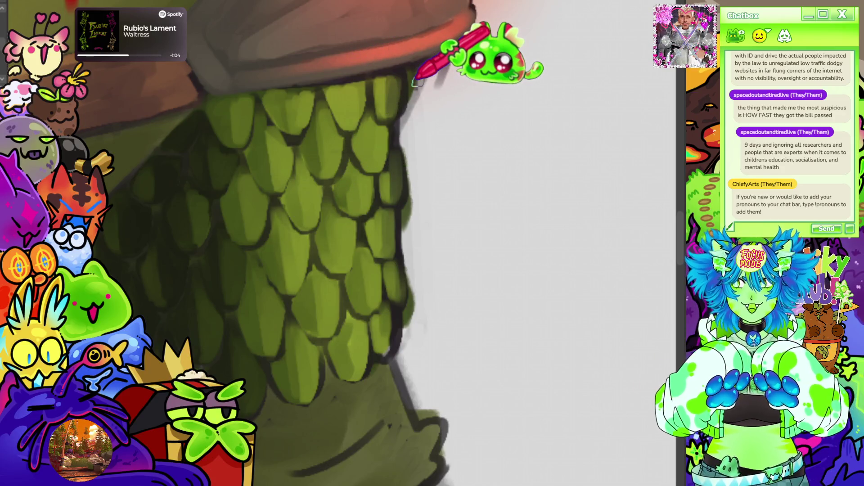
Zoom in on the upper arm and paint brighter tips and dark outlines on the green scales.
scroll(554, 187, "down", 5)
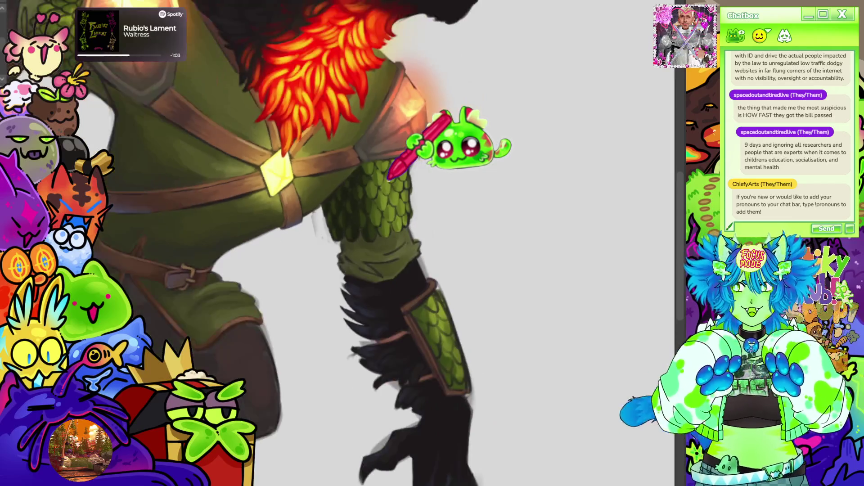
scroll(386, 162, "down", 2)
scroll(434, 155, "up", 8)
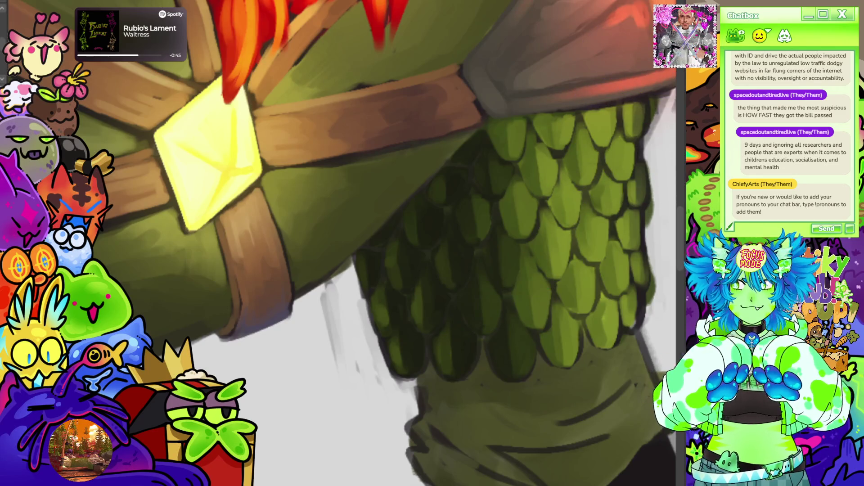
scroll(342, 243, "down", 5)
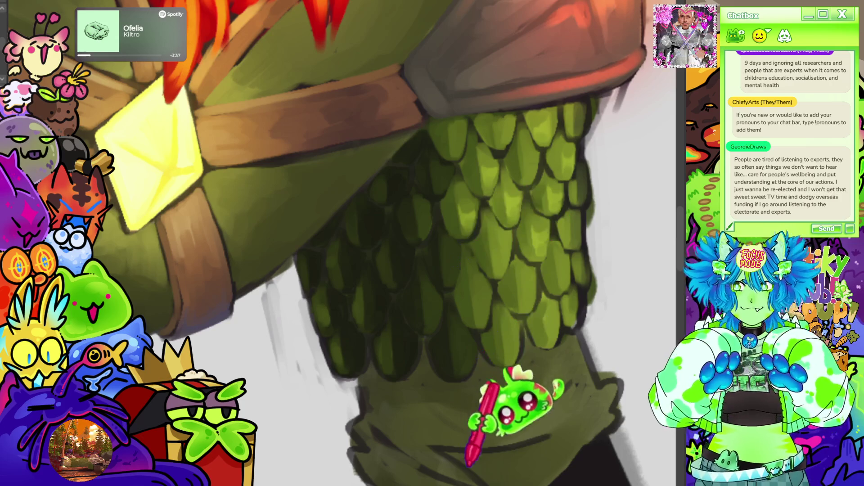
scroll(540, 243, "down", 8)
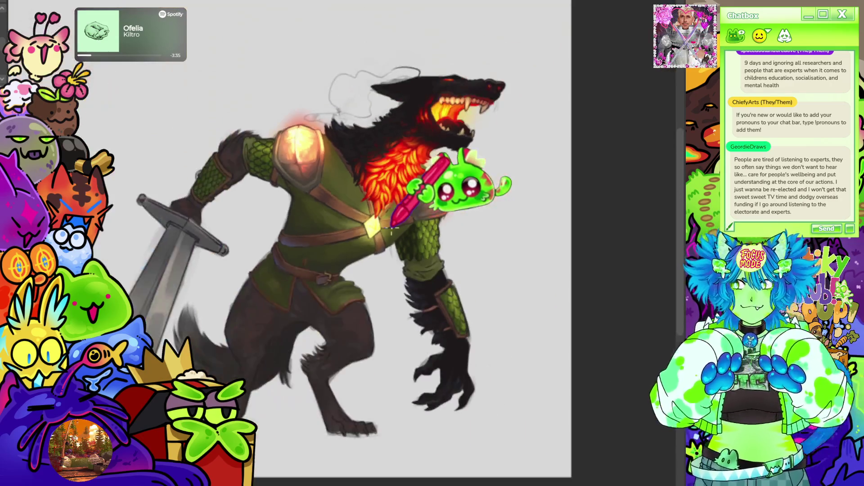
Brush lighter tips onto the sleeve scales and darken the shadows between the lower rows.
scroll(418, 229, "up", 8)
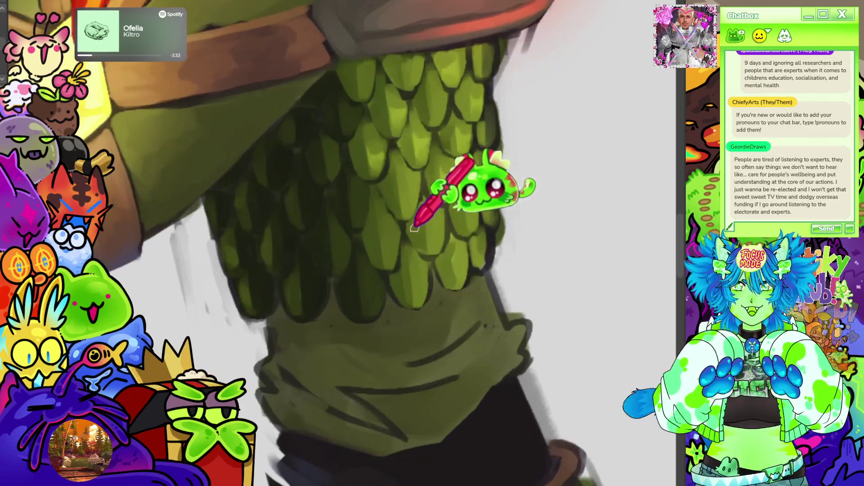
scroll(419, 229, "up", 2)
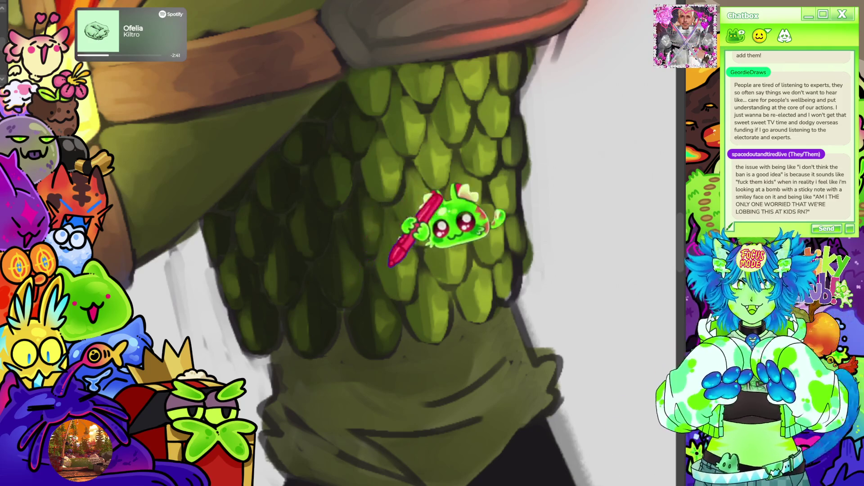
scroll(450, 198, "down", 5)
Brighten the top scale row under the pauldron and strap with crisp highlights, reframing around the sleeve.
scroll(494, 100, "down", 5)
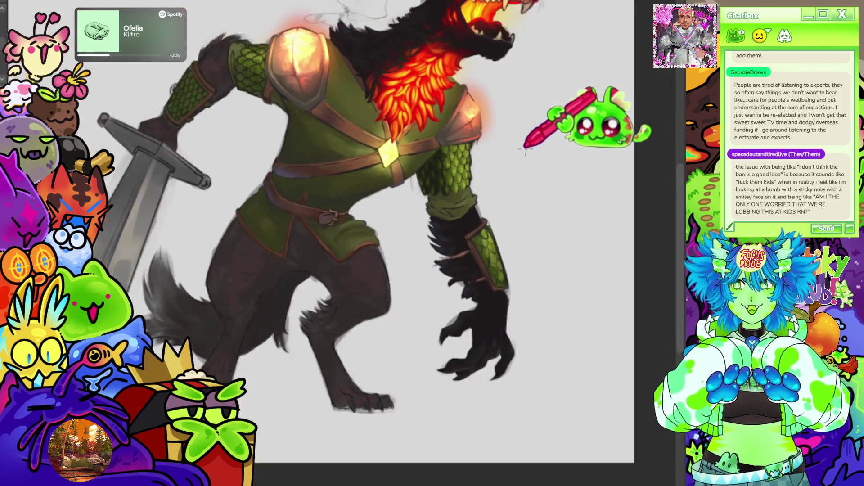
scroll(211, 117, "up", 5)
scroll(255, 132, "up", 5)
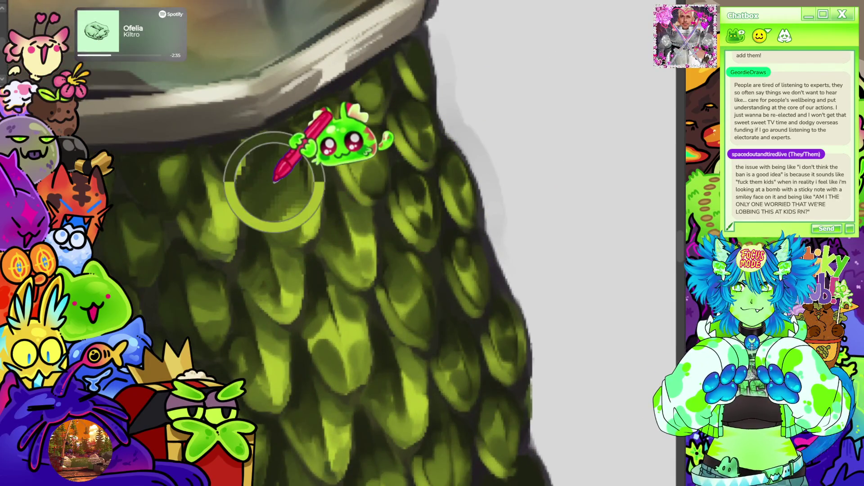
scroll(265, 183, "down", 5)
scroll(215, 207, "down", 3)
scroll(598, 154, "up", 6)
scroll(441, 279, "up", 5)
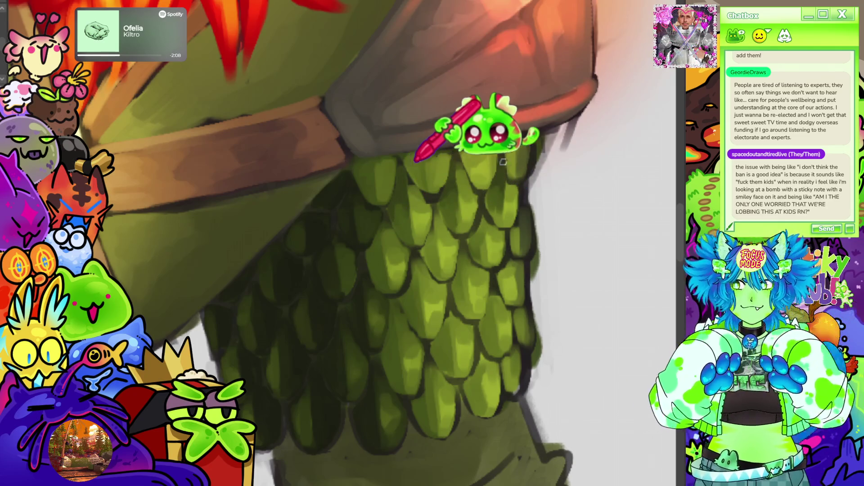
mouse_move(521, 256)
left_mouse_down()
mouse_move(444, 193)
mouse_move(277, 202)
left_mouse_up()
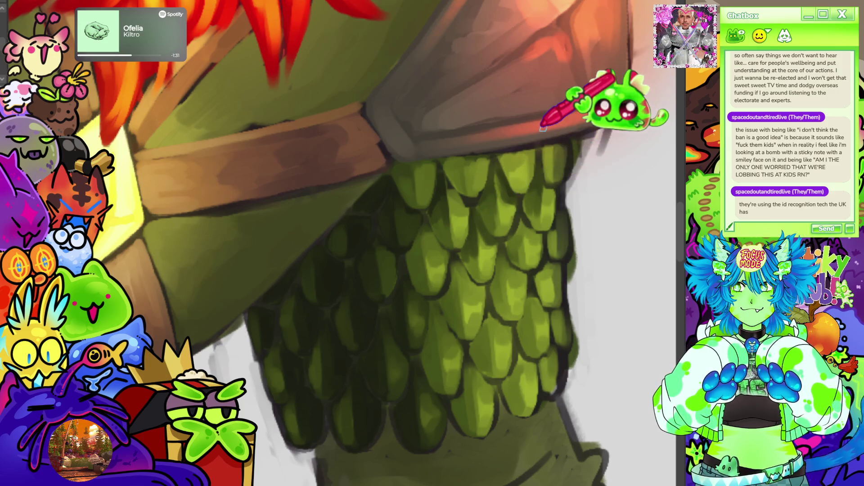
Brush bright tips and dark edges across every scale row, tilting the canvas toward the strap.
scroll(563, 193, "down", 5)
scroll(387, 236, "up", 5)
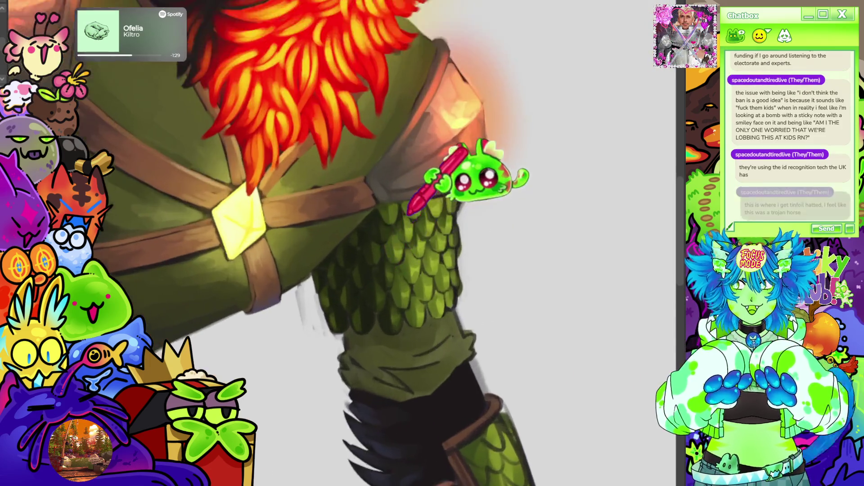
scroll(441, 242, "up", 2)
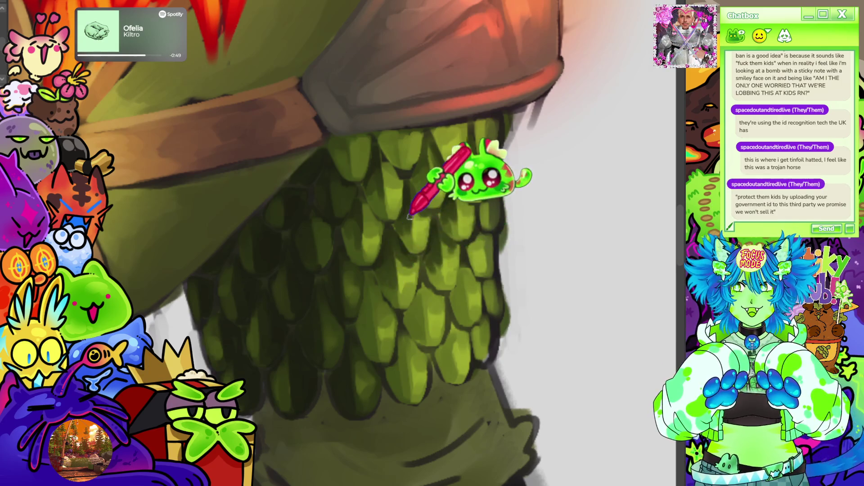
mouse_move(409, 217)
left_mouse_down()
mouse_move(446, 209)
mouse_move(247, 206)
left_mouse_up()
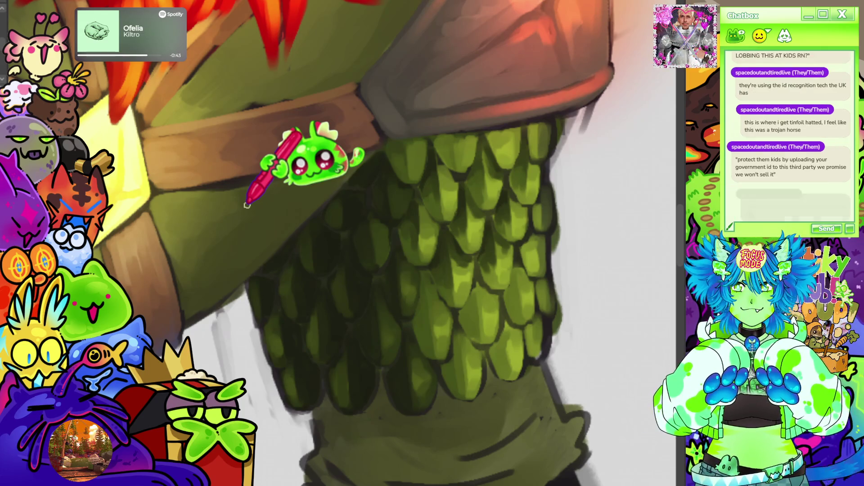
scroll(389, 191, "down", 5)
Shade the lowest scale rows above the cloth cuff with lime tips and dark edges.
scroll(390, 191, "down", 3)
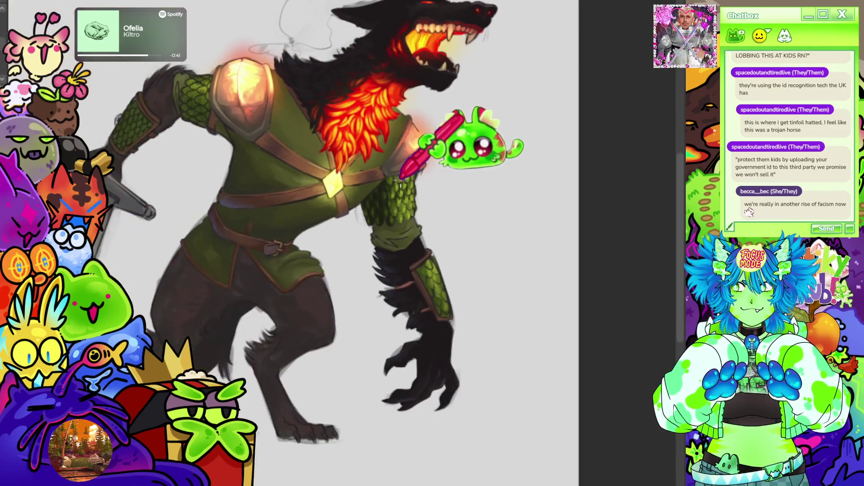
scroll(389, 198, "up", 8)
scroll(390, 269, "up", 1)
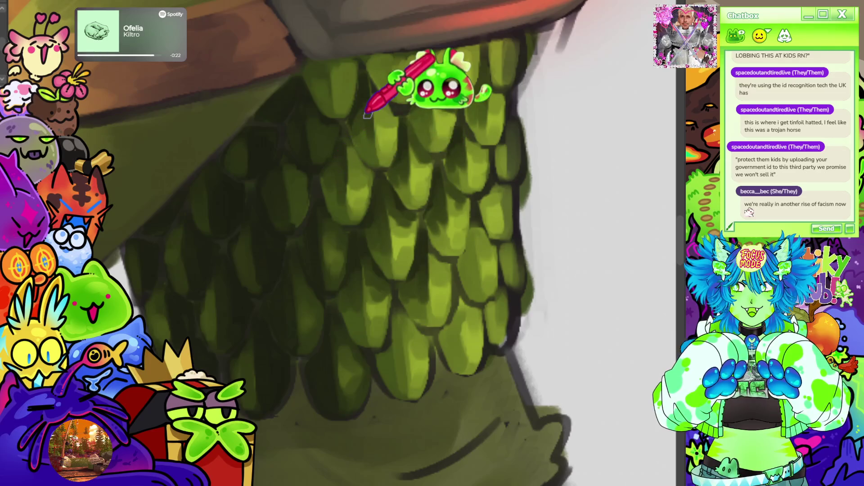
left_click_drag(370, 117, 342, 141)
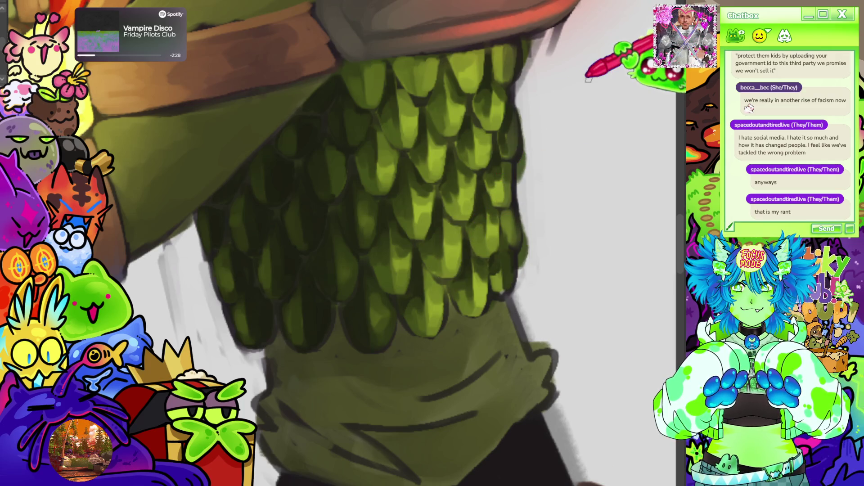
scroll(472, 216, "down", 3)
scroll(472, 214, "up", 3)
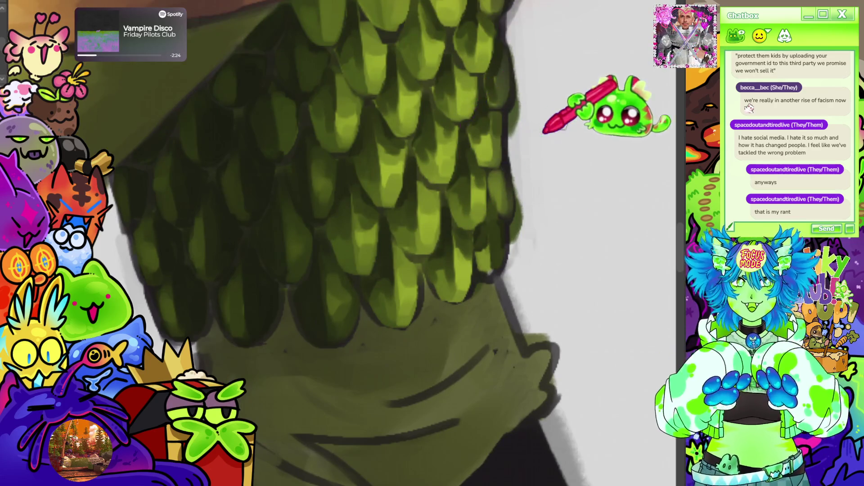
scroll(459, 230, "down", 3)
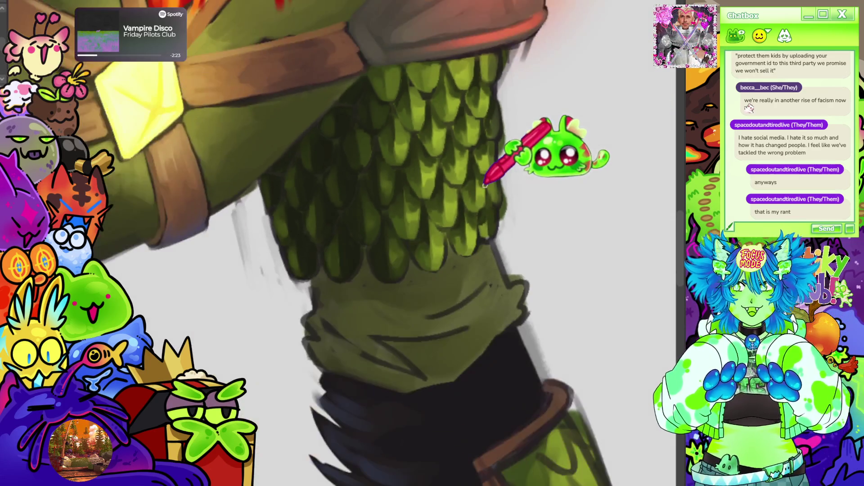
scroll(450, 199, "down", 5)
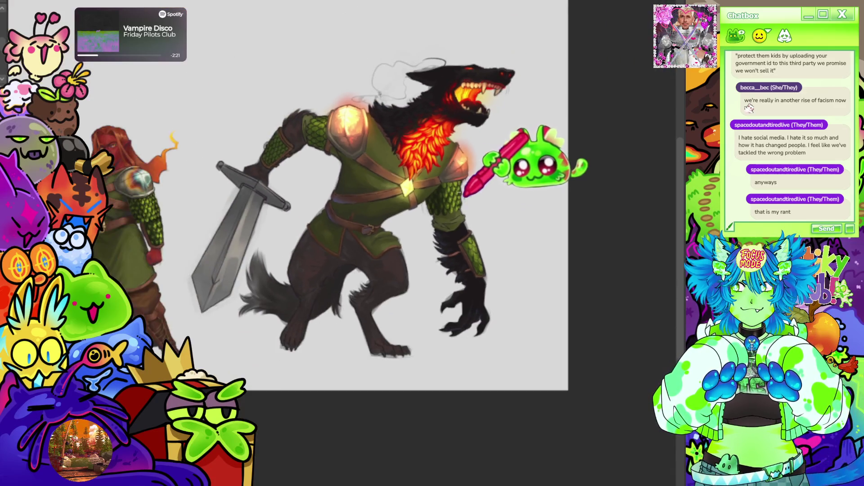
Refine the outer-edge scales under the strap with brighter lime tips and deeper gaps between rows.
scroll(463, 195, "up", 5)
scroll(451, 184, "up", 4)
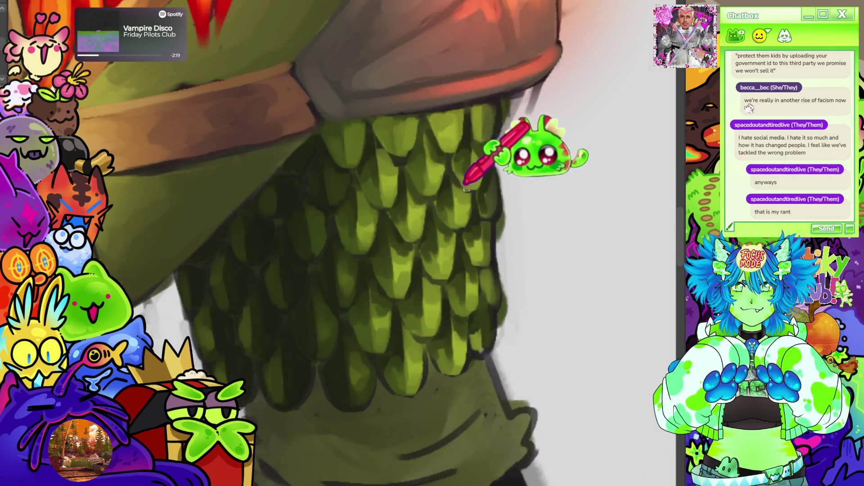
scroll(419, 176, "down", 1)
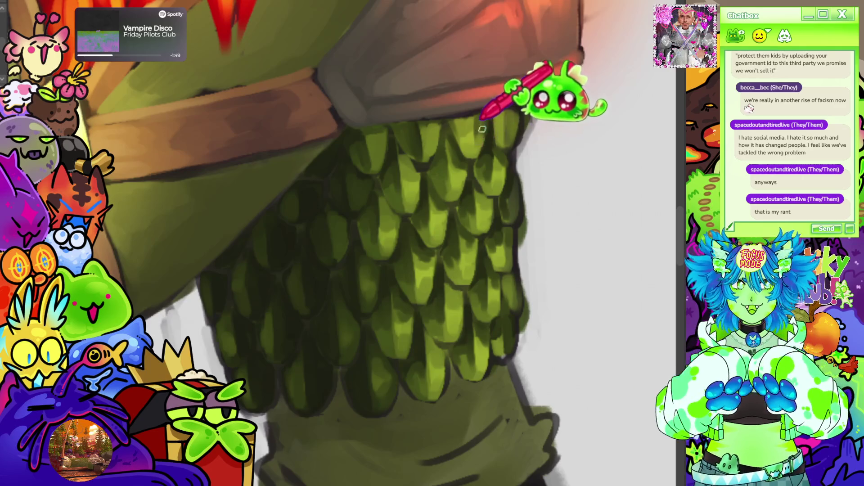
scroll(501, 14, "down", 10)
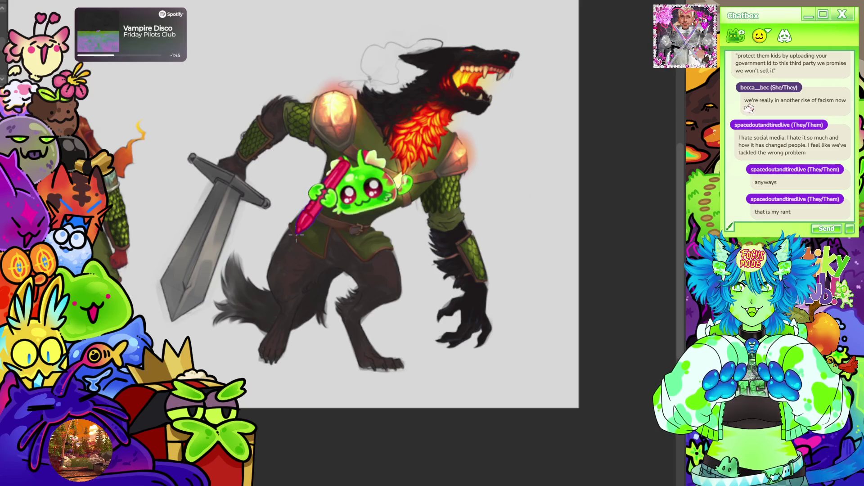
scroll(516, 131, "up", 8)
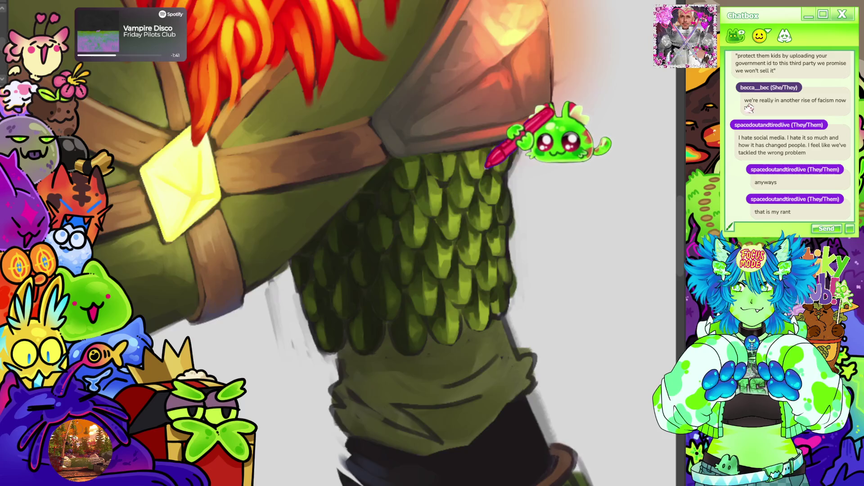
scroll(511, 150, "down", 4)
scroll(427, 188, "up", 4)
scroll(427, 188, "up", 2)
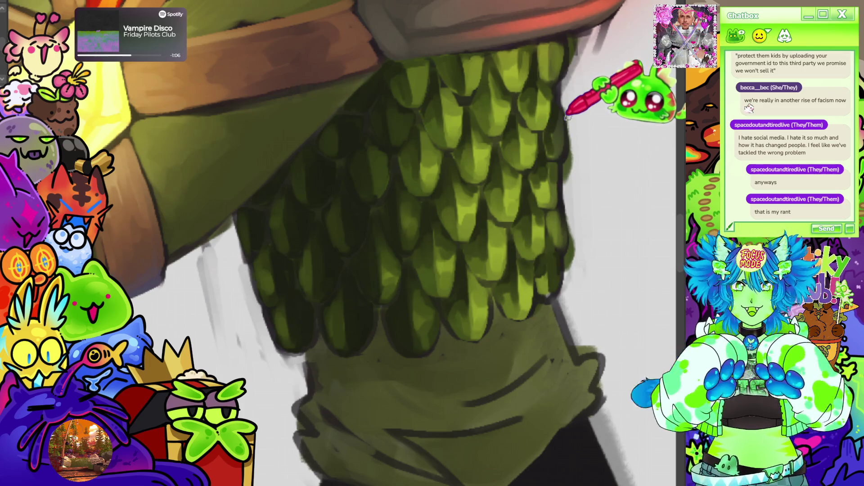
scroll(566, 118, "down", 10)
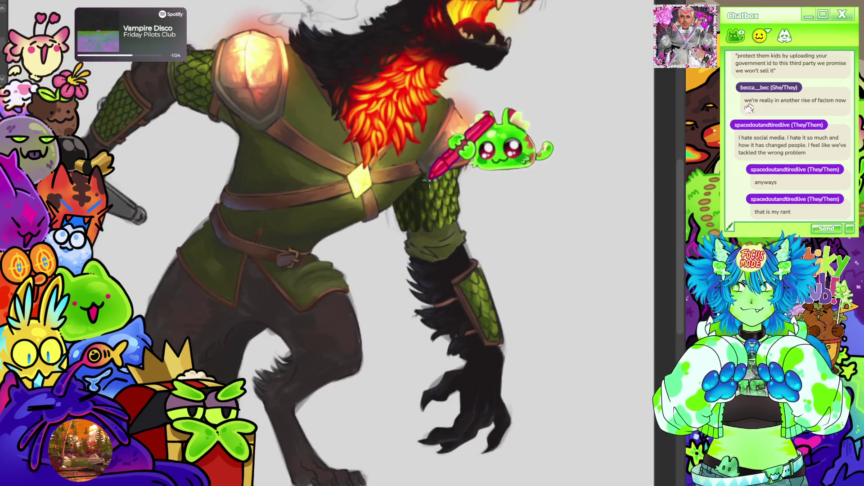
scroll(505, 182, "down", 4)
Paint lime highlights onto the upper rows of sleeve scales.
scroll(511, 183, "up", 10)
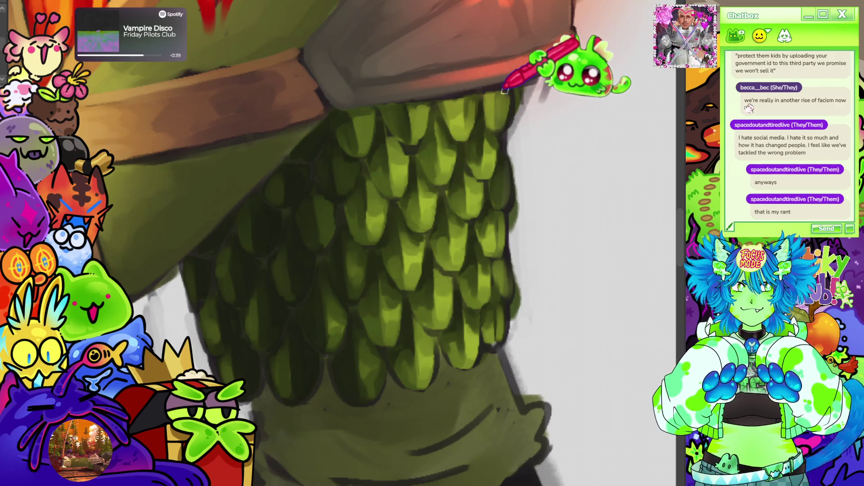
scroll(504, 91, "down", 3)
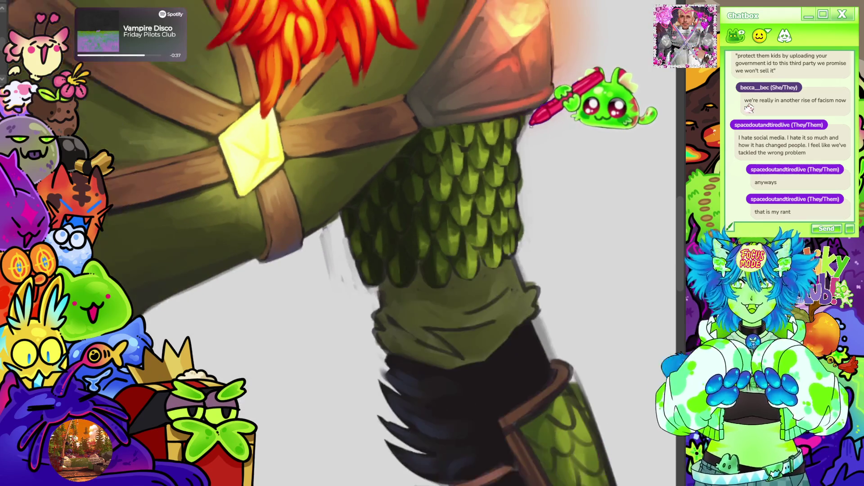
scroll(531, 124, "down", 3)
scroll(581, 144, "up", 3)
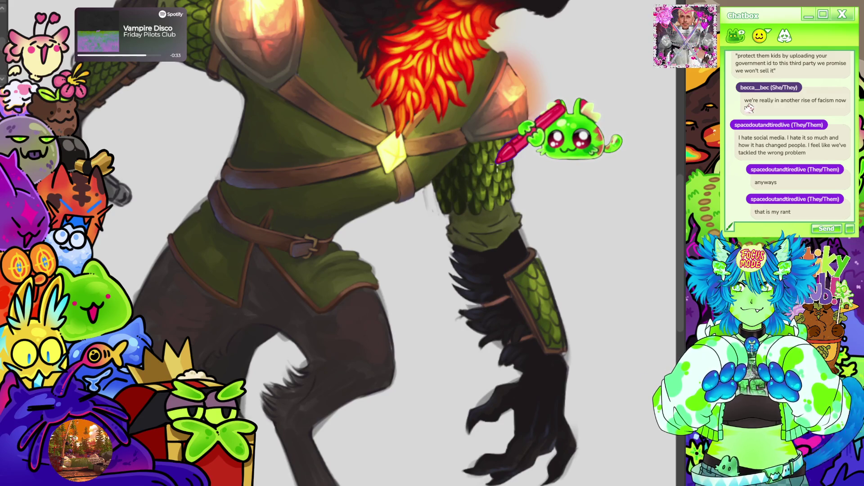
scroll(497, 162, "up", 3)
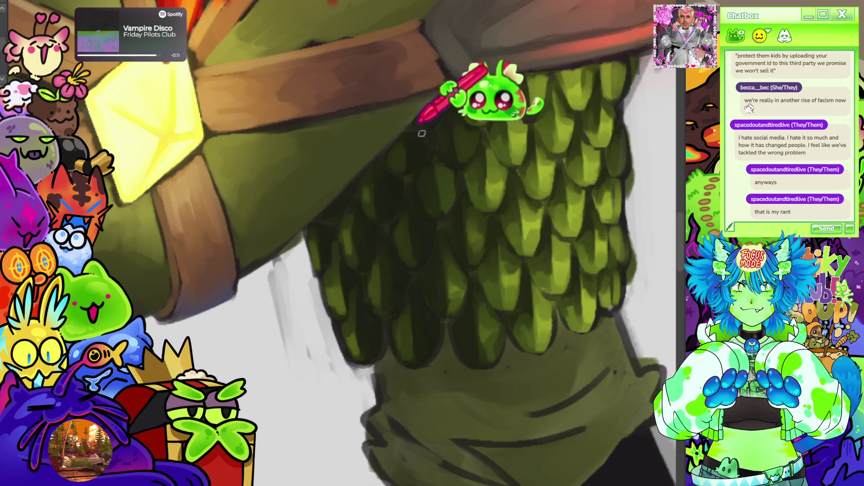
scroll(419, 172, "down", 5)
scroll(469, 201, "down", 3)
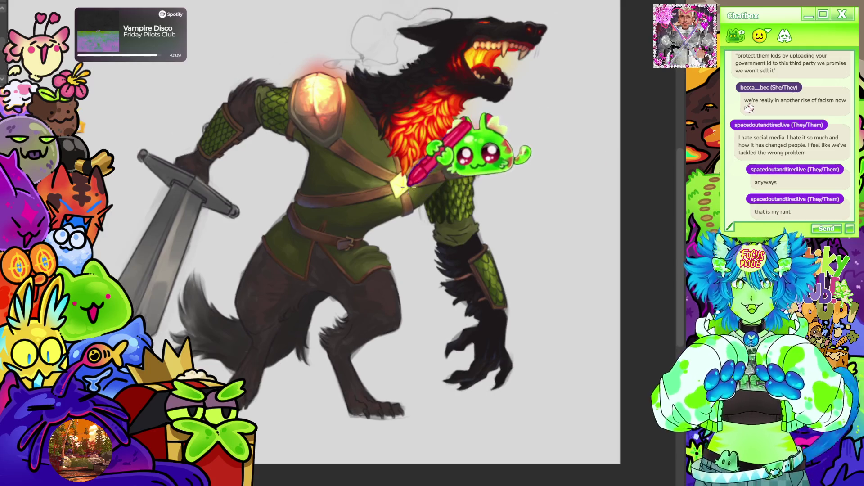
scroll(500, 197, "up", 6)
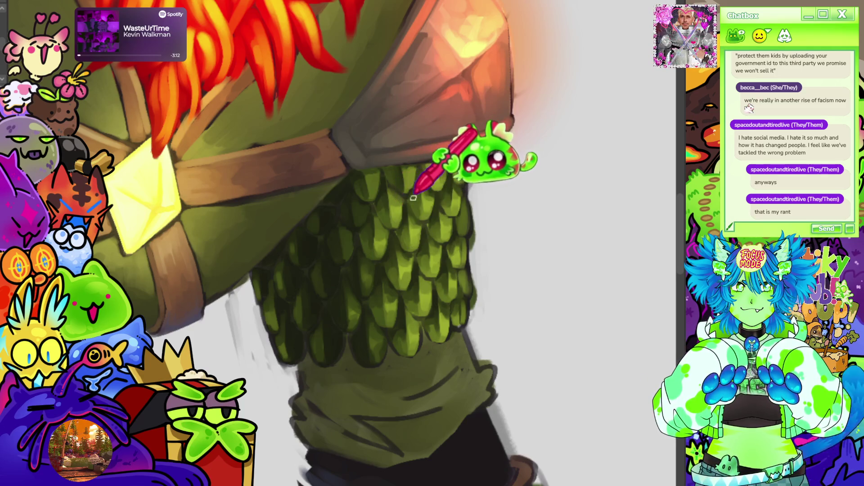
Shade the middle scale rows, giving each scale its own bright highlight.
scroll(486, 103, "down", 5)
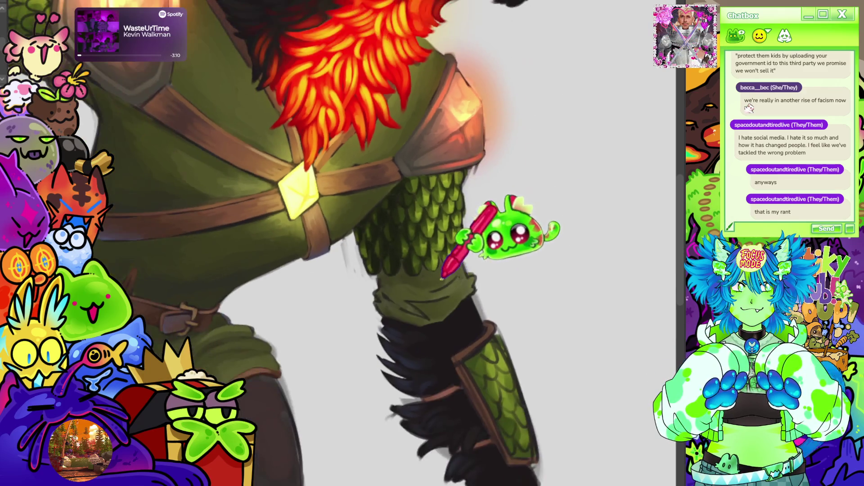
scroll(468, 209, "down", 5)
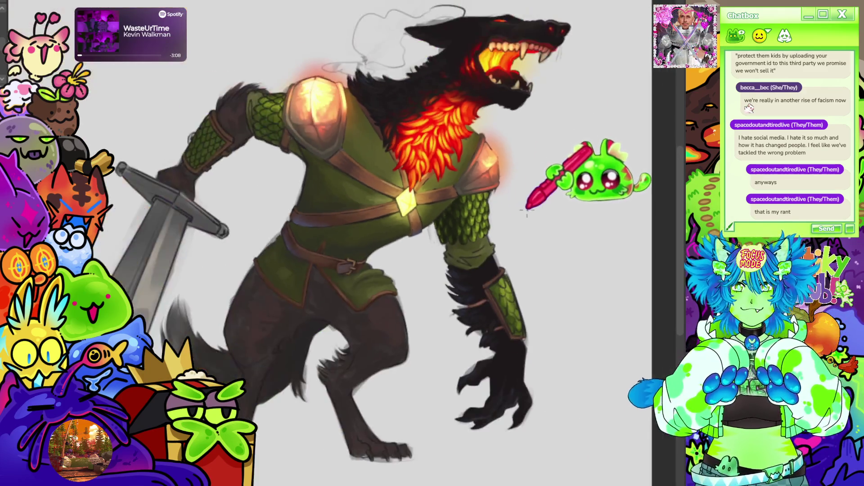
scroll(347, 270, "up", 6)
scroll(314, 240, "up", 2)
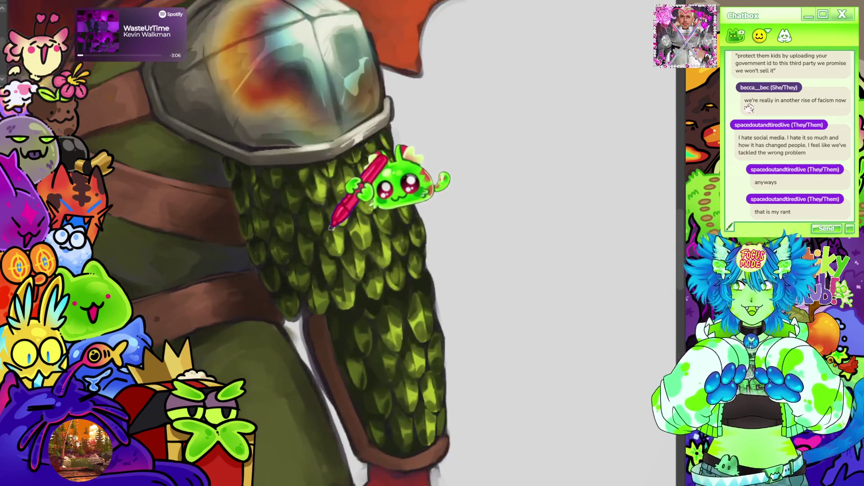
scroll(324, 224, "down", 3)
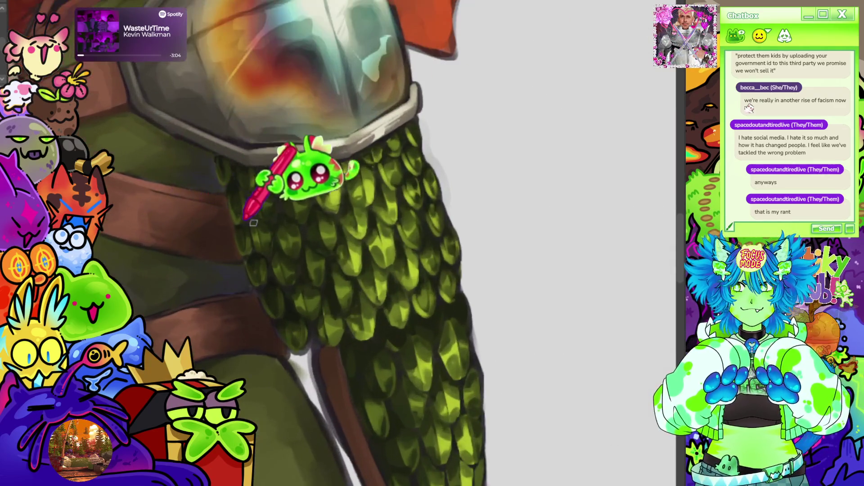
scroll(176, 210, "down", 5)
scroll(471, 164, "up", 6)
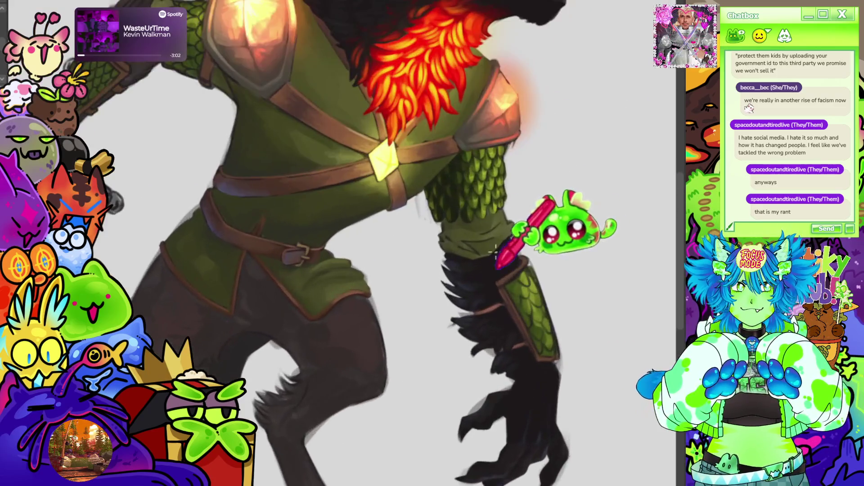
scroll(471, 165, "up", 5)
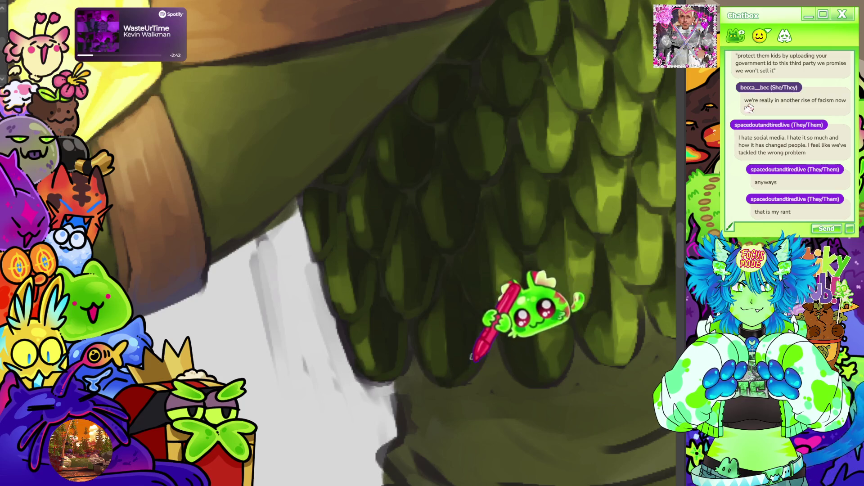
Highlight the remaining lower scales so every row has lime-tipped edges.
scroll(458, 198, "down", 5)
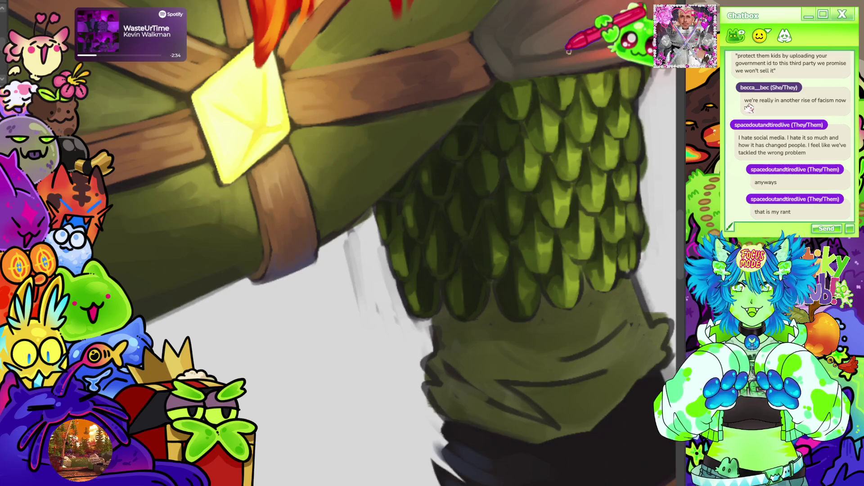
scroll(454, 241, "down", 5)
scroll(539, 181, "up", 3)
scroll(539, 181, "up", 5)
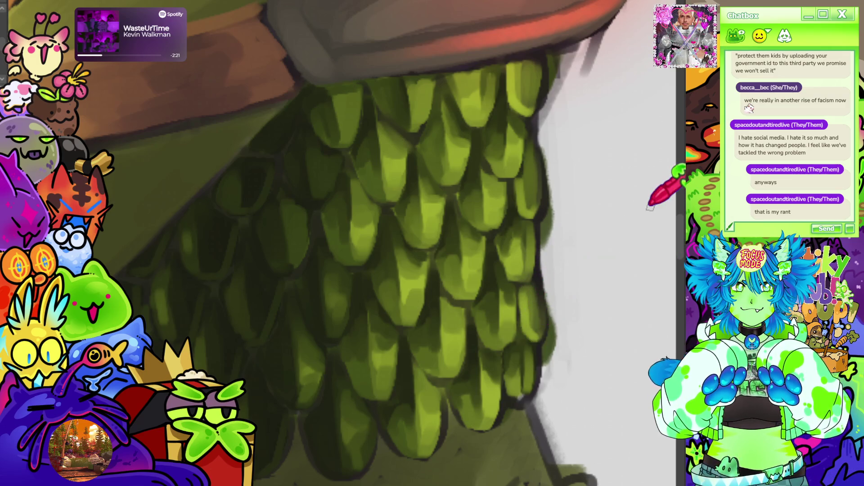
scroll(650, 207, "down", 8)
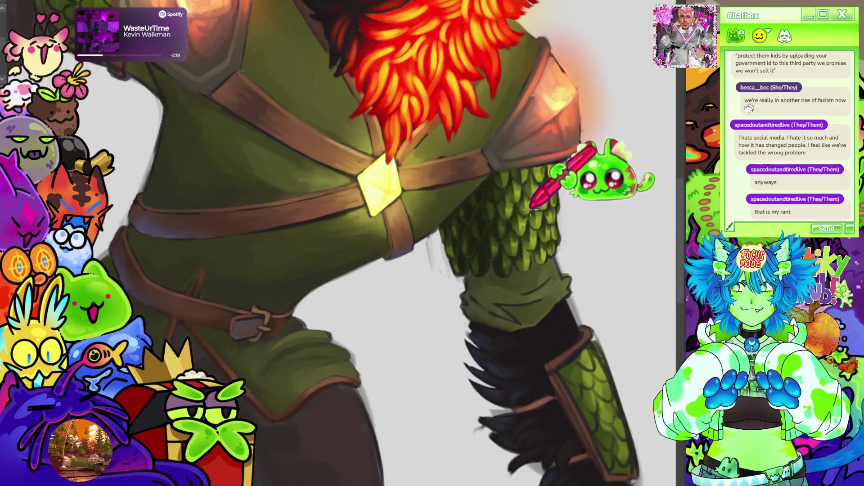
scroll(534, 193, "up", 3)
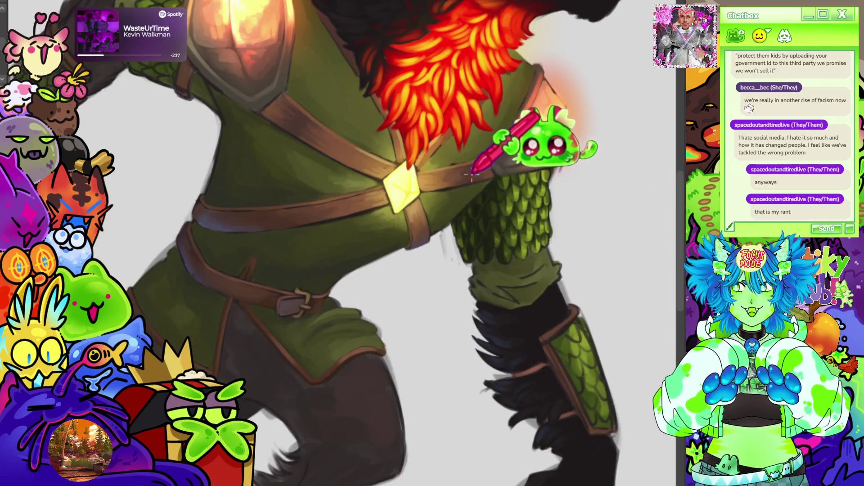
scroll(541, 184, "up", 4)
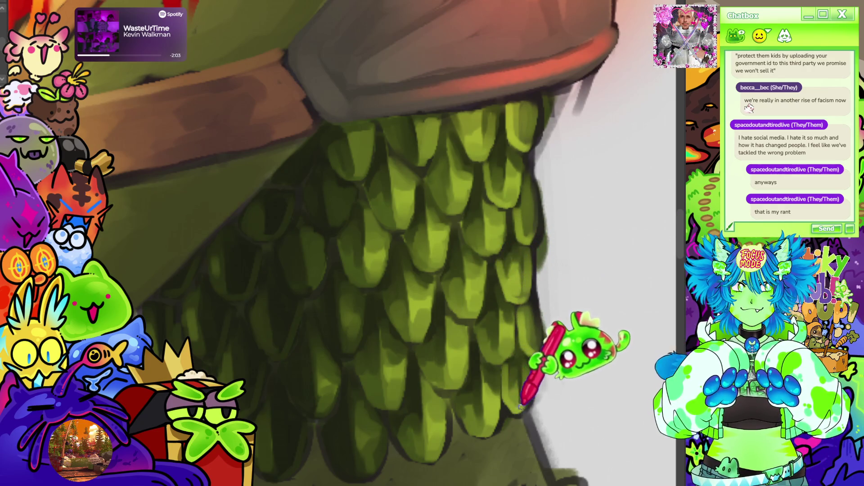
scroll(550, 71, "down", 3)
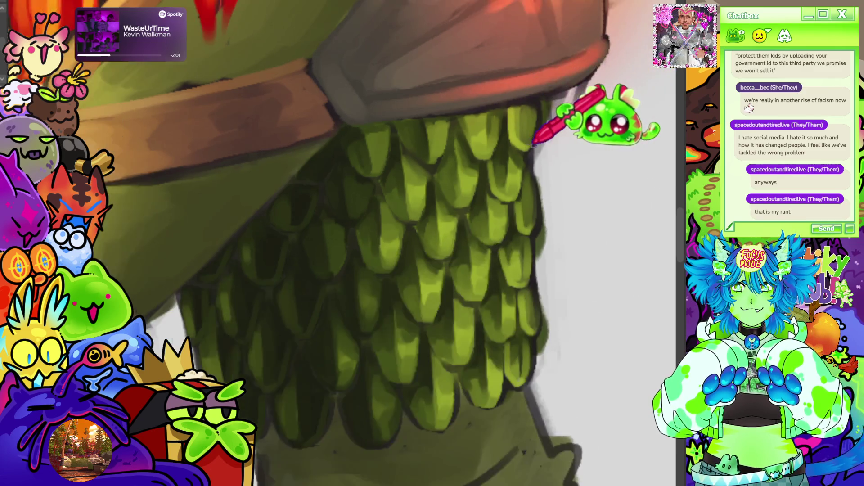
scroll(539, 206, "down", 8)
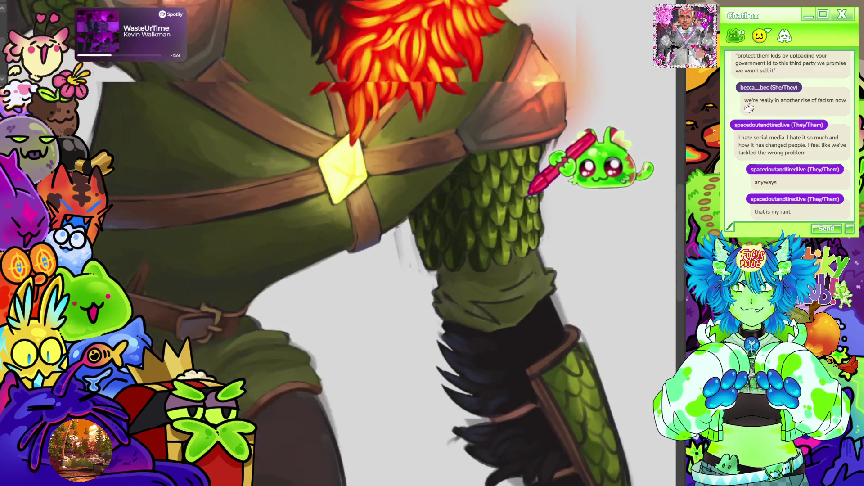
scroll(566, 143, "up", 2)
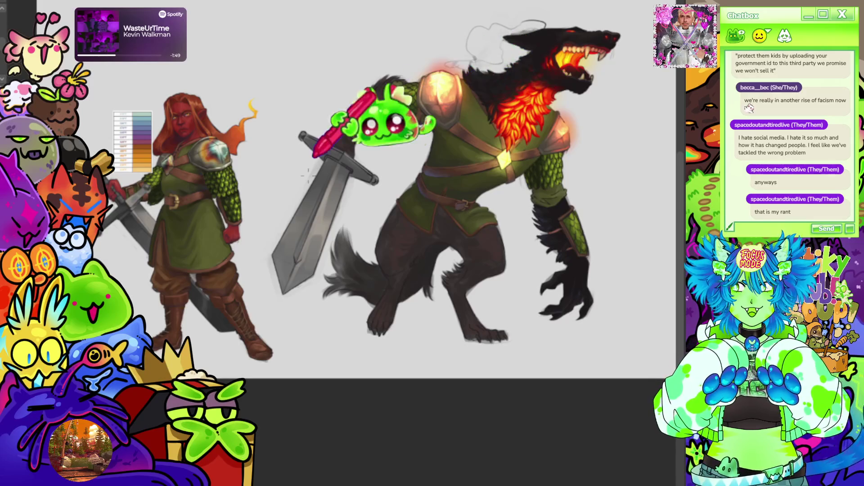
Lighten the top rows of arm scales while comparing them against the elf reference.
scroll(252, 171, "up", 5)
scroll(280, 172, "up", 3)
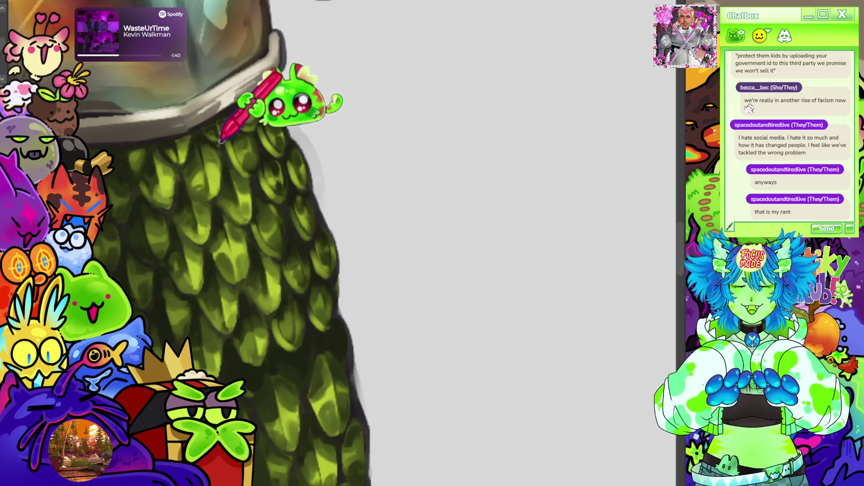
scroll(220, 141, "down", 8)
scroll(581, 106, "up", 8)
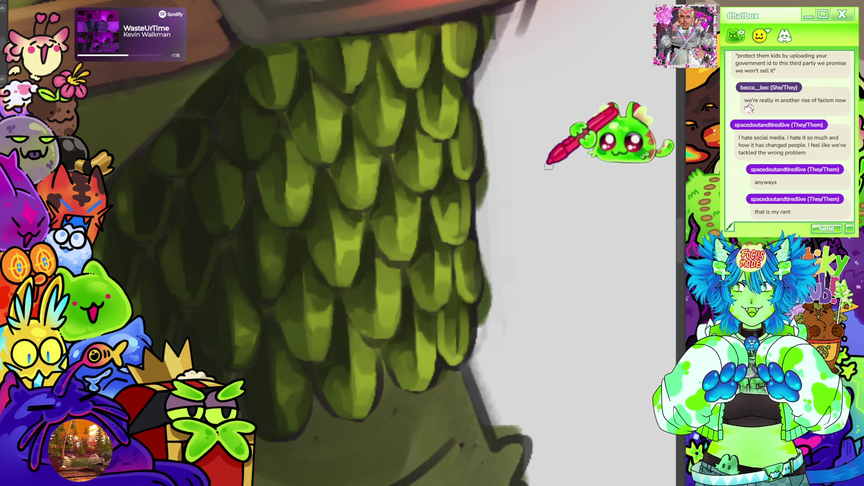
Deepen the shadows on the lower scale rows, zooming out to check the full figure.
scroll(547, 166, "down", 3)
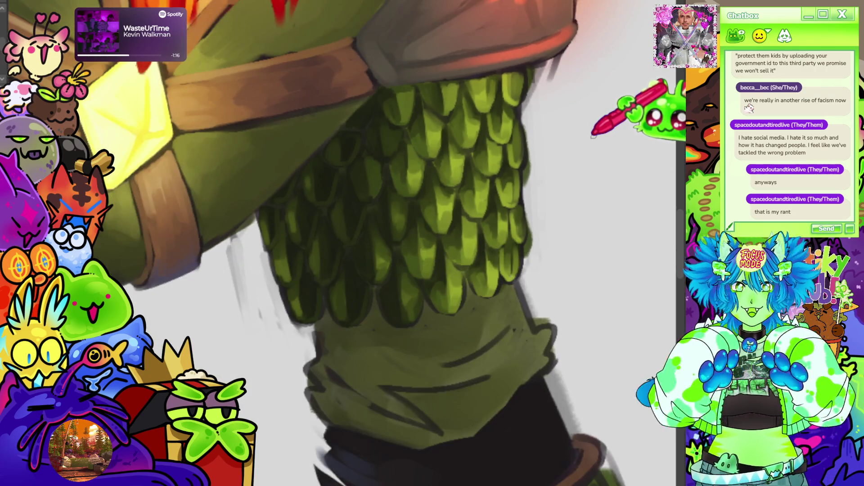
scroll(592, 134, "down", 8)
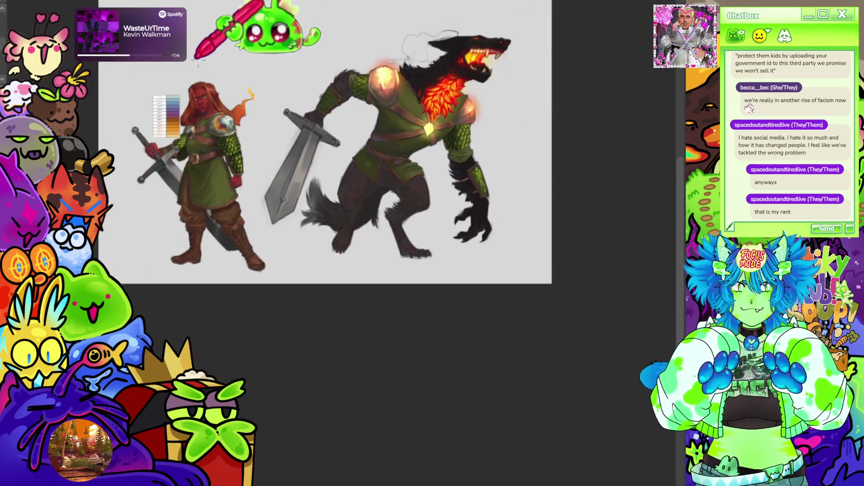
scroll(460, 162, "up", 5)
scroll(225, 157, "down", 3)
scroll(188, 198, "down", 2)
scroll(211, 177, "up", 5)
scroll(210, 178, "up", 6)
scroll(213, 199, "down", 7)
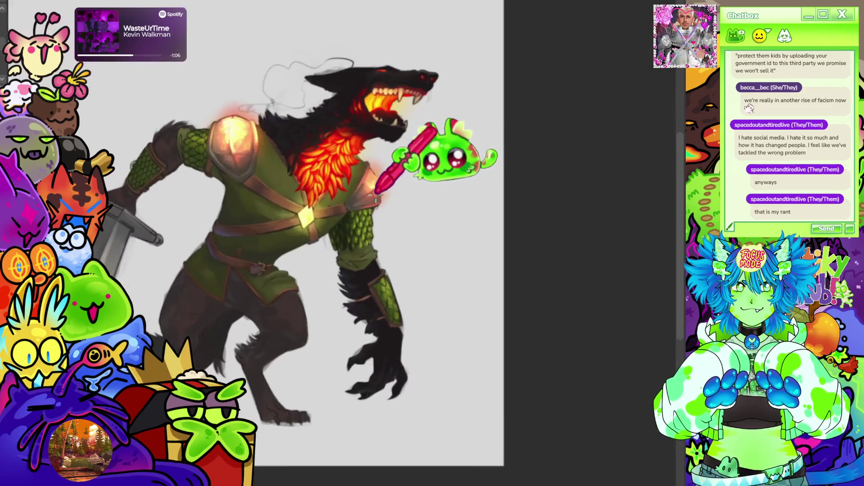
scroll(376, 195, "up", 6)
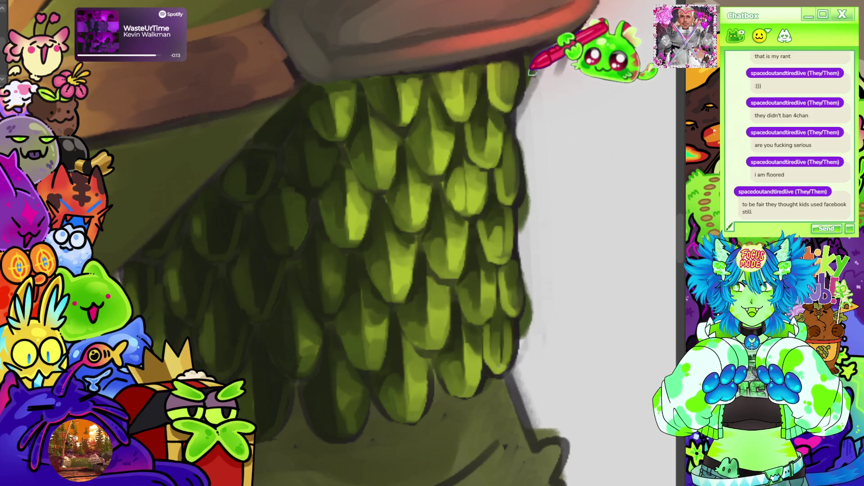
Add light-green highlights to each upper-arm scale and darken the gaps between them.
scroll(532, 72, "down", 5)
scroll(477, 170, "down", 1)
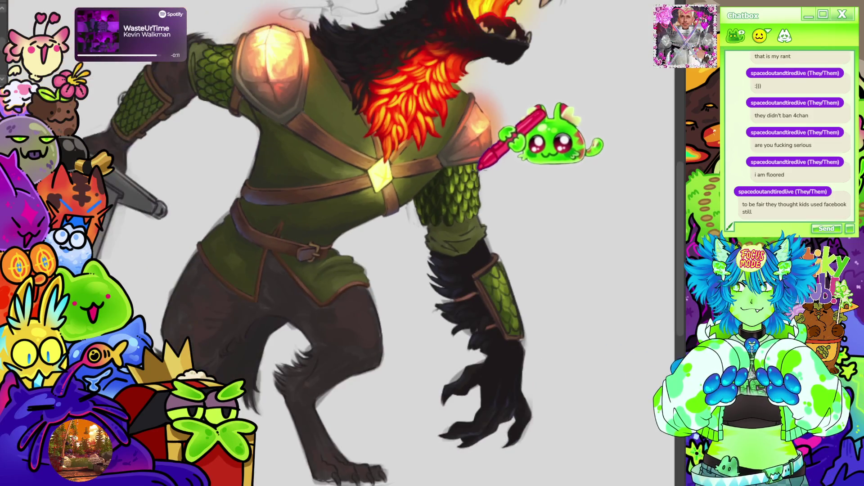
scroll(477, 171, "up", 6)
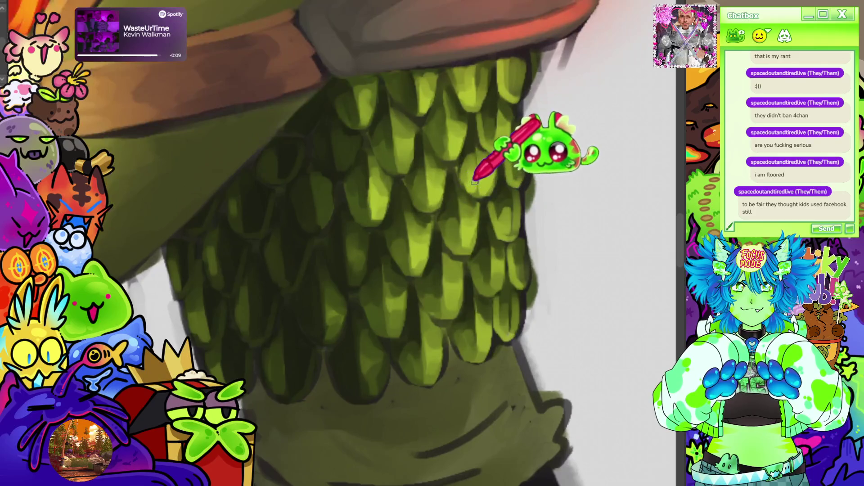
scroll(475, 181, "up", 2)
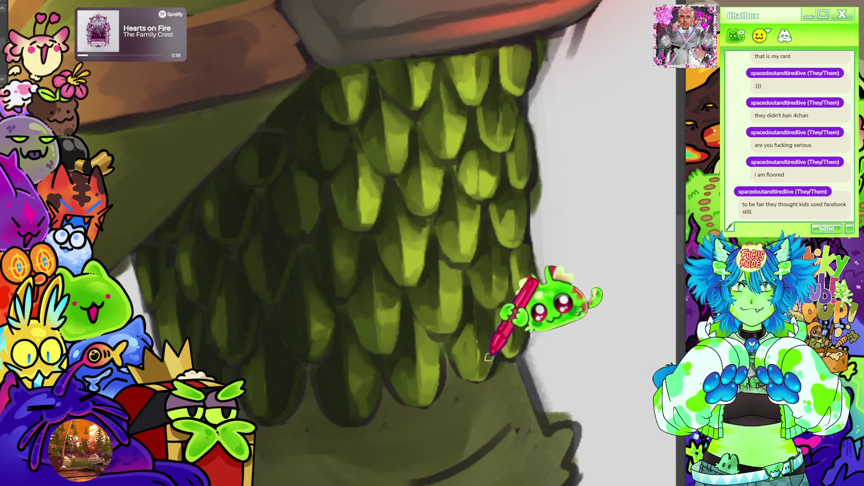
Sample a green from the arm scales and brush brighter lime highlights onto the outer-edge scale tips.
left_click(453, 299, "alt")
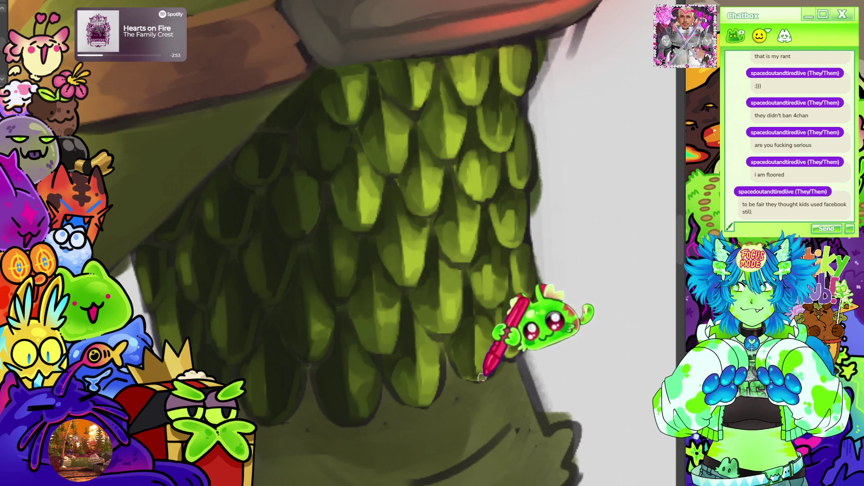
scroll(527, 262, "down", 6)
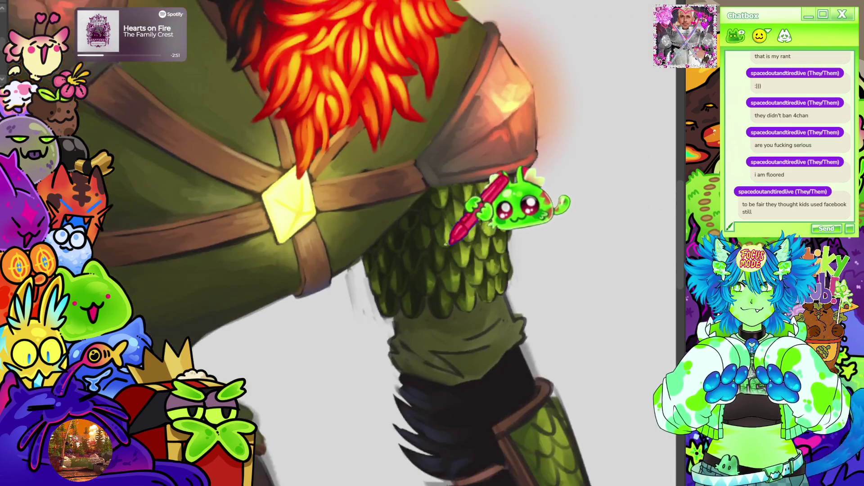
scroll(463, 240, "up", 5)
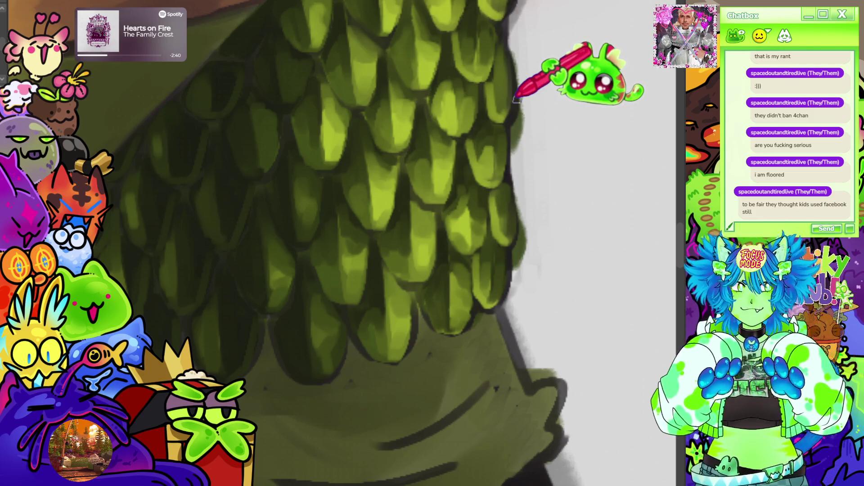
scroll(419, 190, "down", 2)
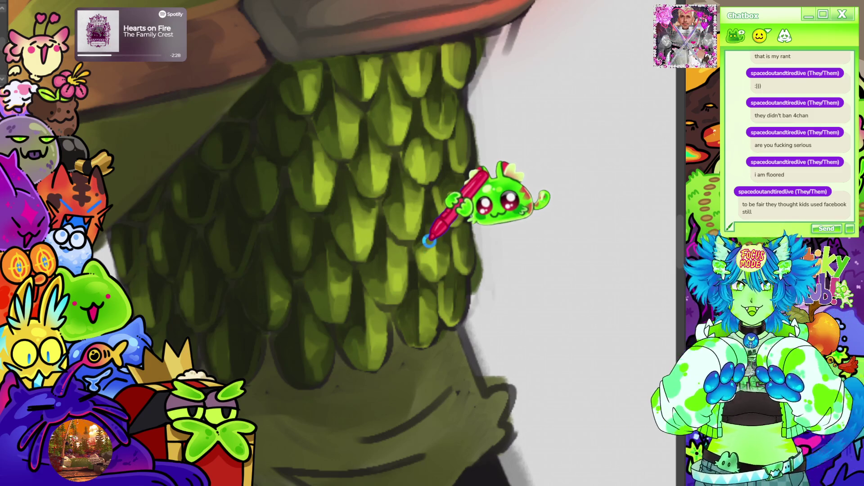
scroll(429, 240, "down", 5)
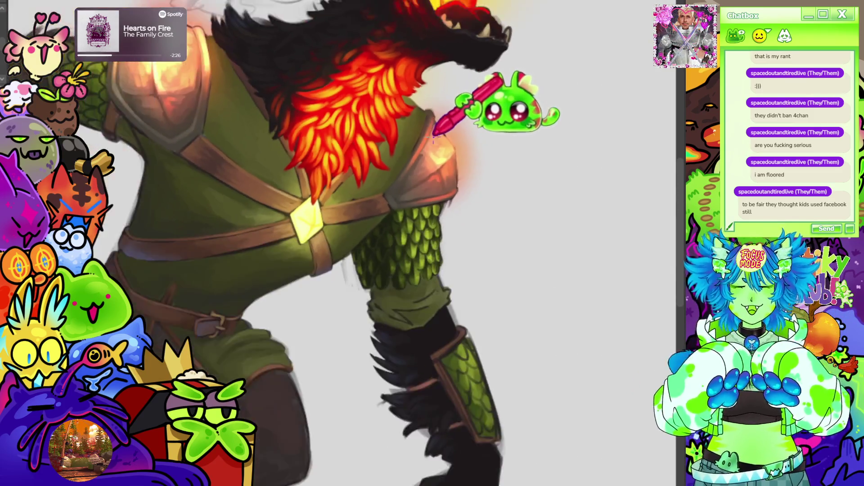
Hide and restore the shoulder pauldron glow to compare the look with and without it.
scroll(455, 125, "up", 3)
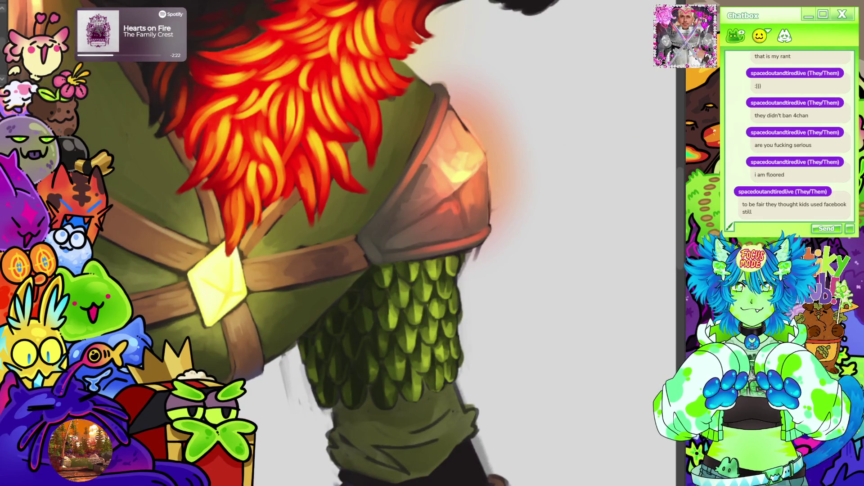
key("ctrl+z")
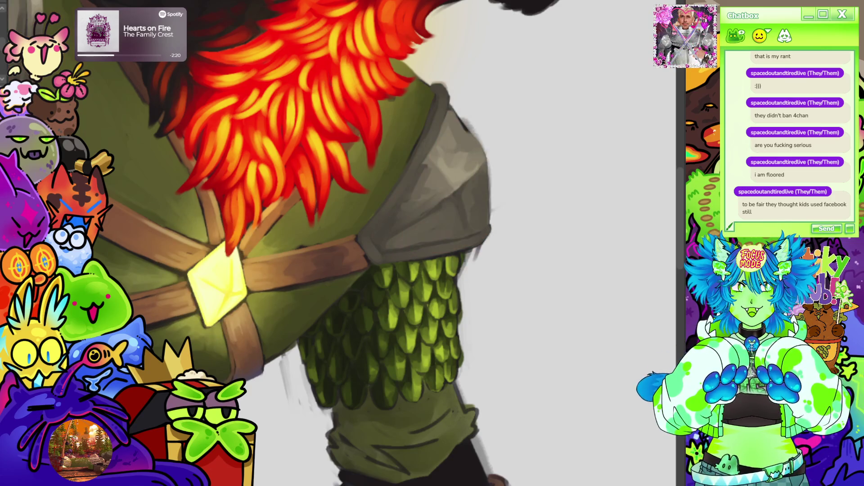
key("ctrl+shift+z")
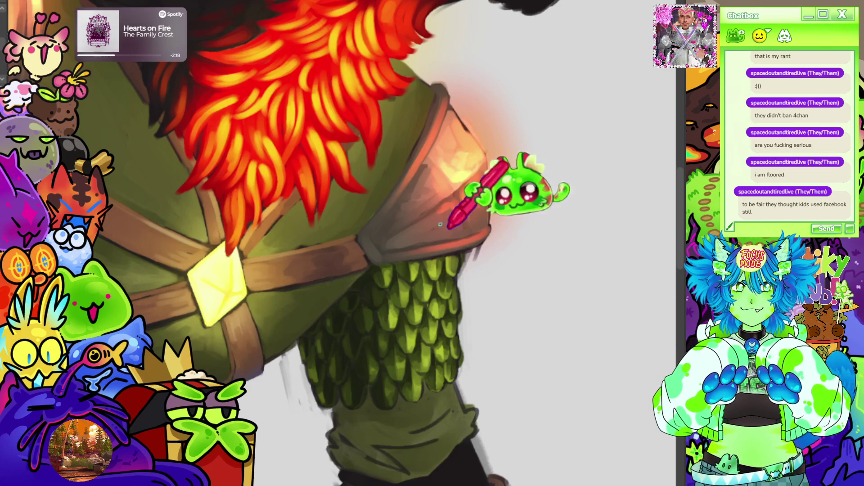
scroll(370, 98, "down", 1)
scroll(368, 100, "up", 1)
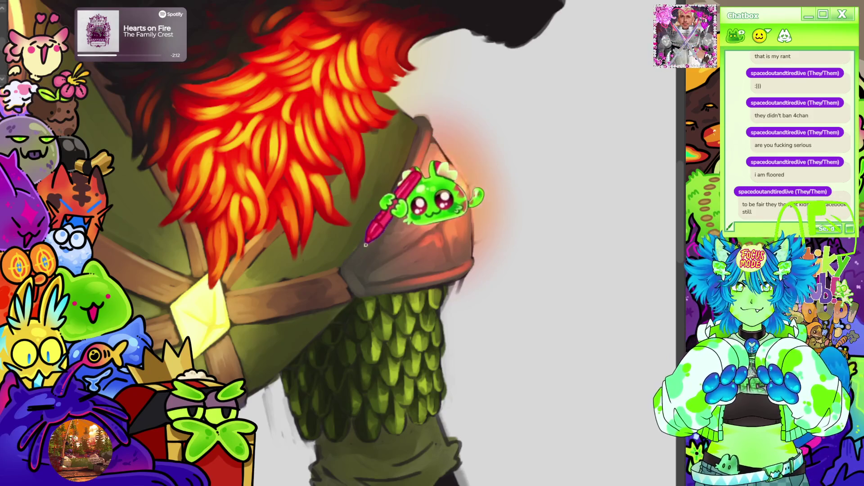
Rotate the canvas nearly upside down, paint extra flame mane strands over the tunic, then reset the view.
key("minus")
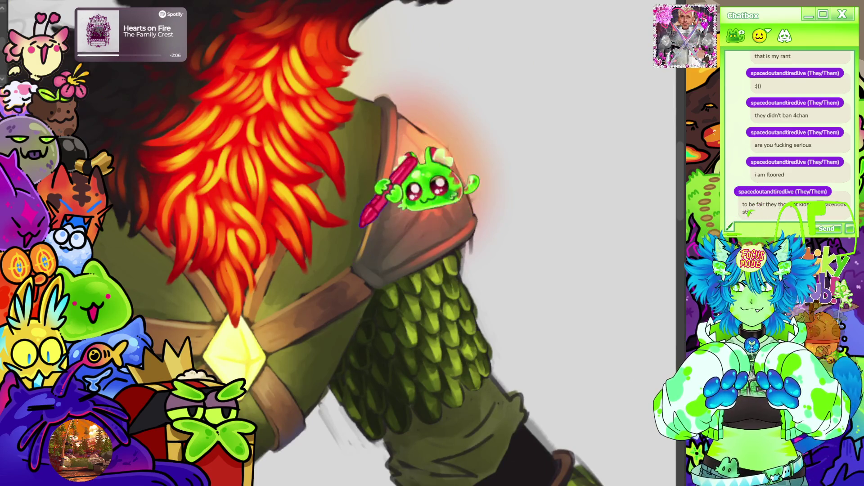
left_click_drag(356, 247, 416, 144)
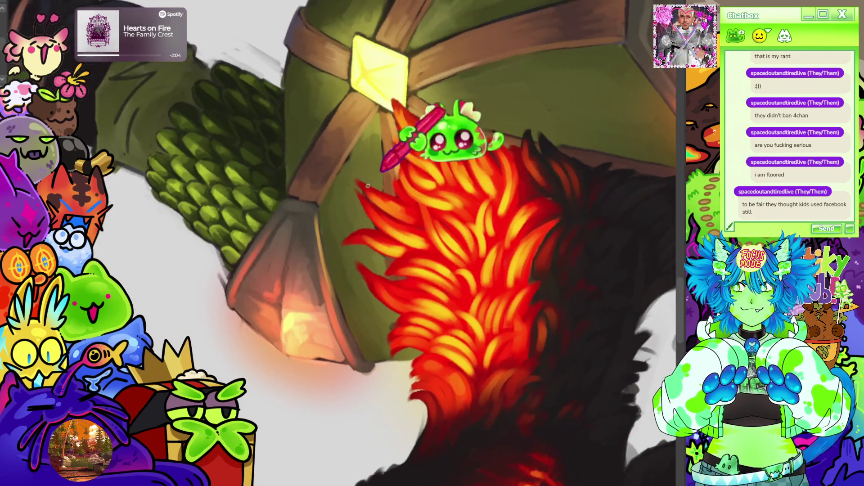
mouse_move(324, 261)
left_mouse_down()
mouse_move(311, 232)
mouse_move(319, 228)
mouse_move(307, 263)
mouse_move(345, 325)
left_mouse_up()
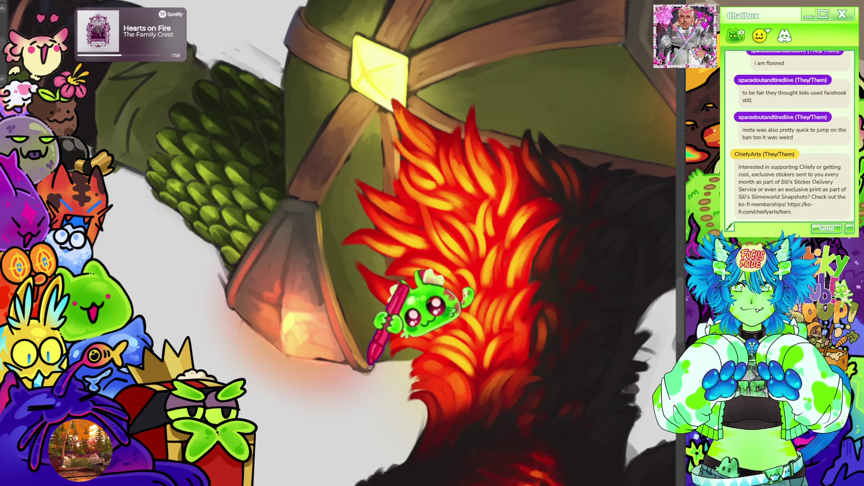
key("h")
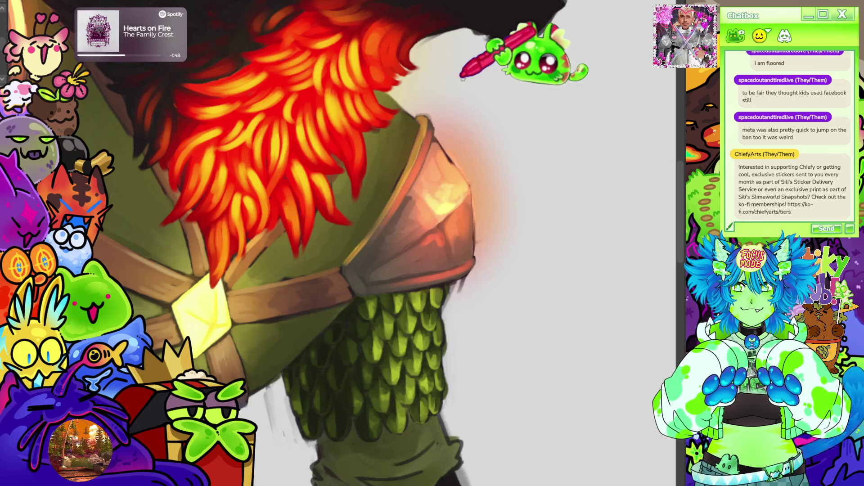
scroll(461, 77, "down", 5)
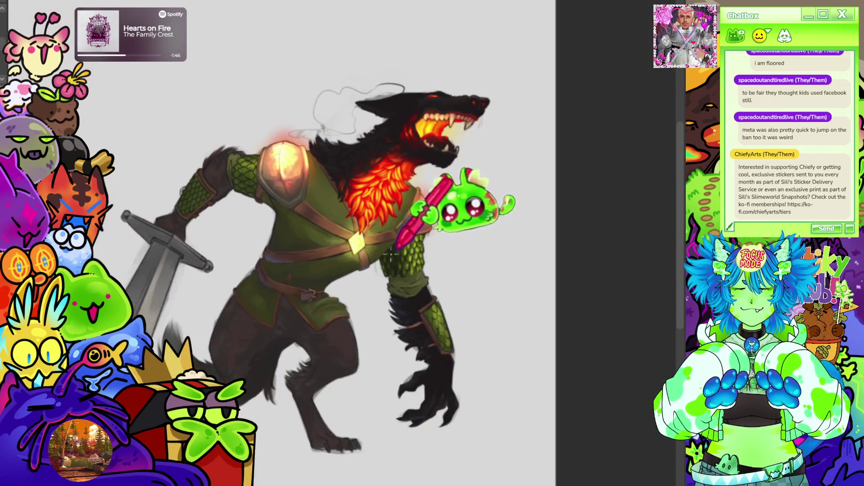
scroll(464, 181, "up", 5)
scroll(403, 148, "up", 2)
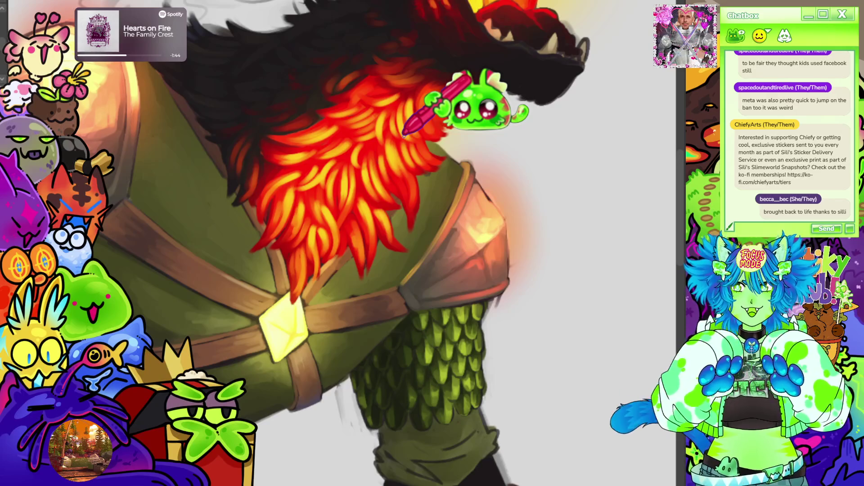
scroll(432, 108, "down", 3)
scroll(439, 100, "up", 2)
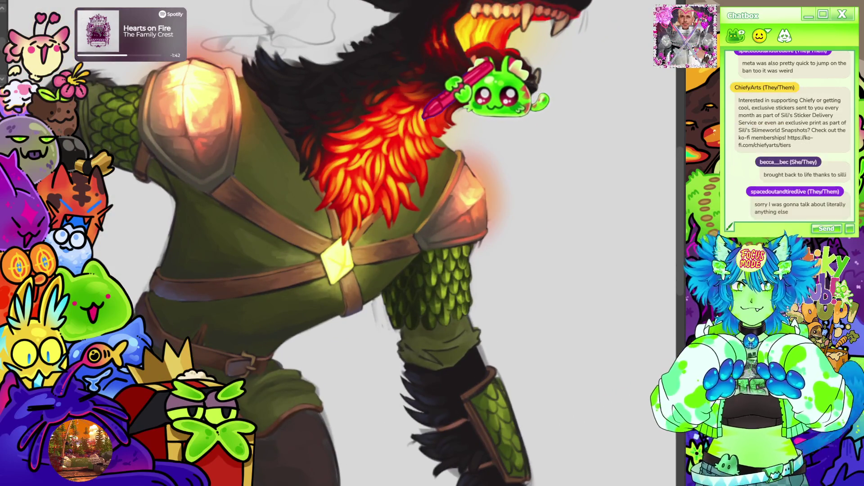
scroll(423, 116, "down", 3)
scroll(430, 114, "up", 3)
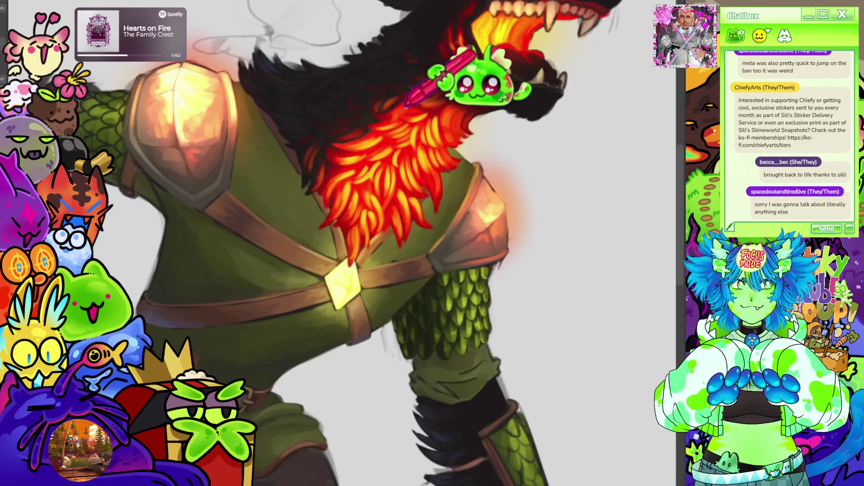
scroll(435, 115, "down", 3)
scroll(427, 168, "up", 2)
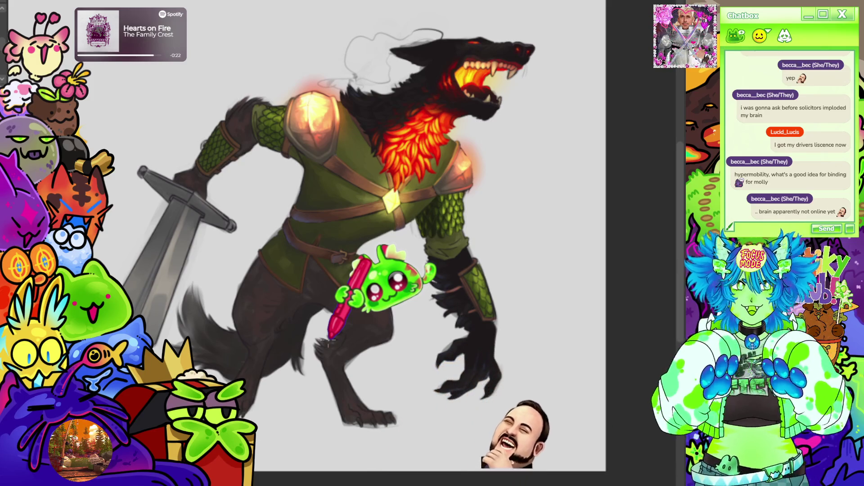
Zoom around the forearm and briefly undo/redo to compare the head and hand shading.
scroll(359, 270, "down", 2)
scroll(359, 270, "up", 3)
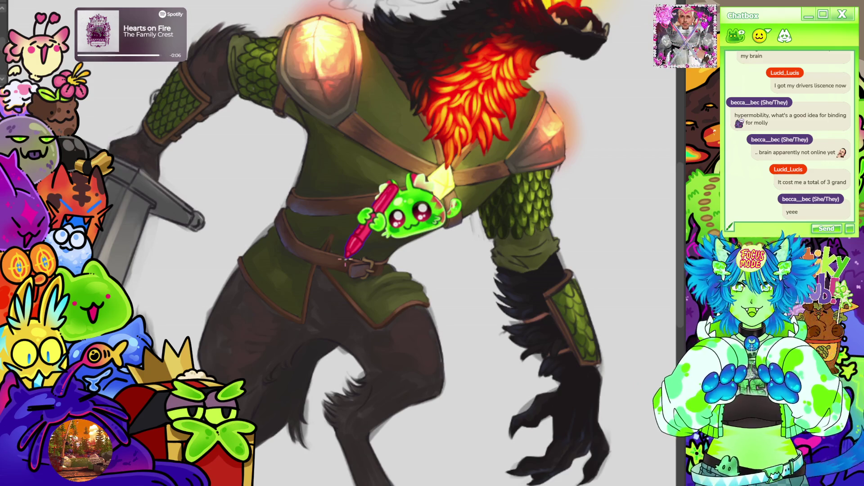
scroll(346, 259, "down", 3)
scroll(387, 164, "up", 3)
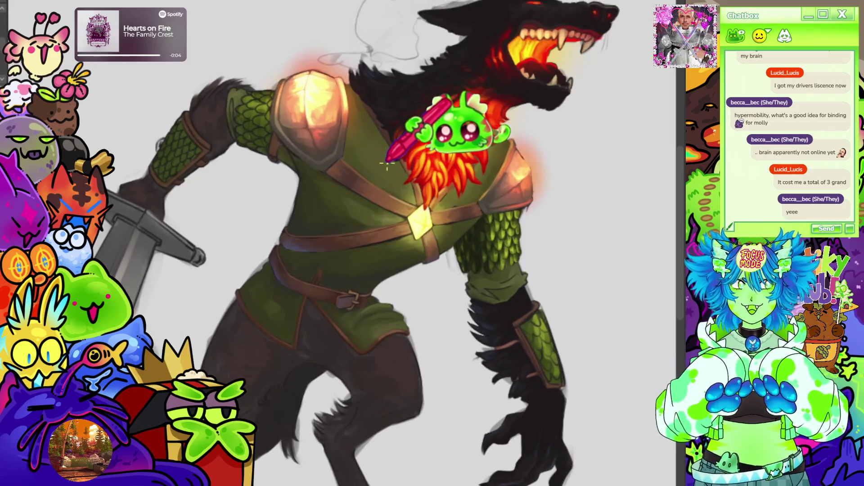
scroll(386, 164, "down", 3)
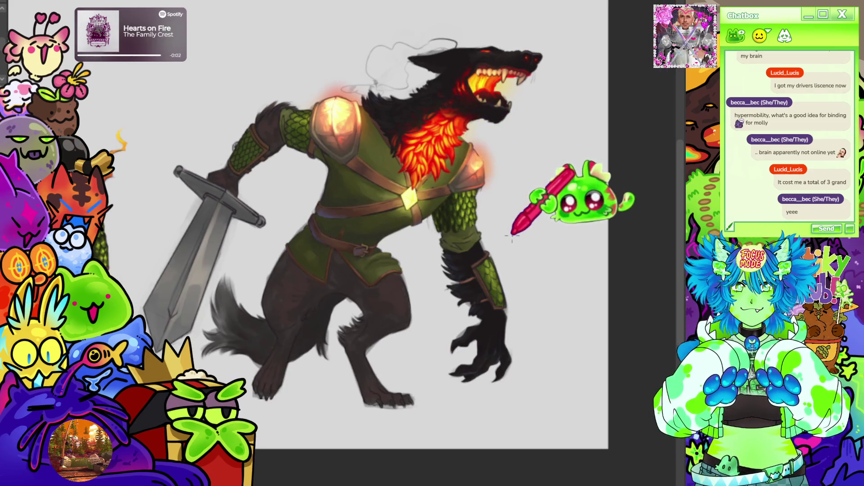
scroll(520, 212, "up", 4)
scroll(435, 174, "down", 3)
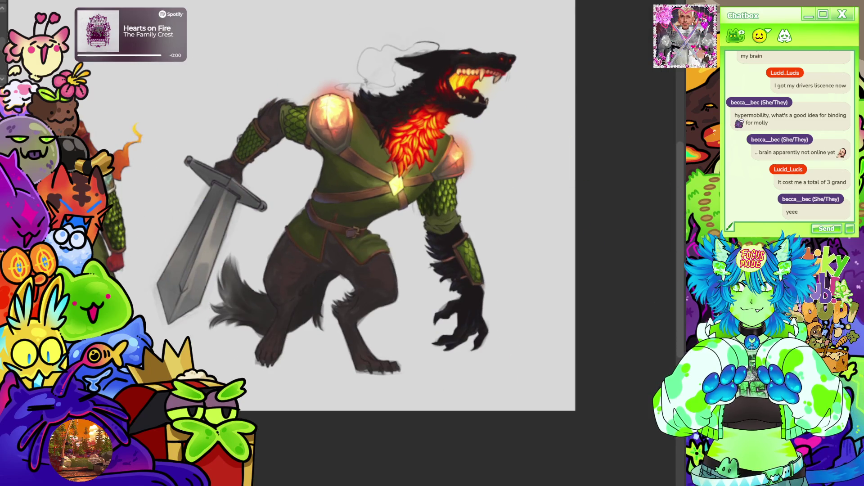
key("ctrl+z")
key("ctrl+y")
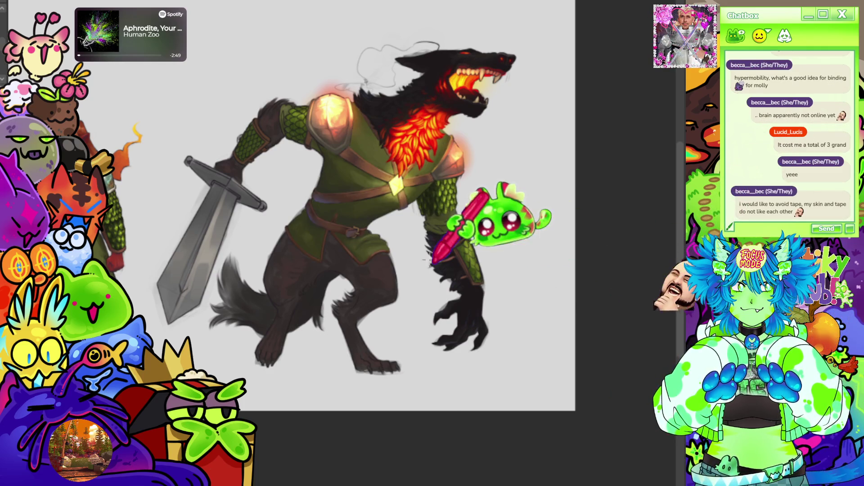
Zoom and pan toward the forearm and hand to work on the green scaled bracer.
scroll(427, 211, "up", 2)
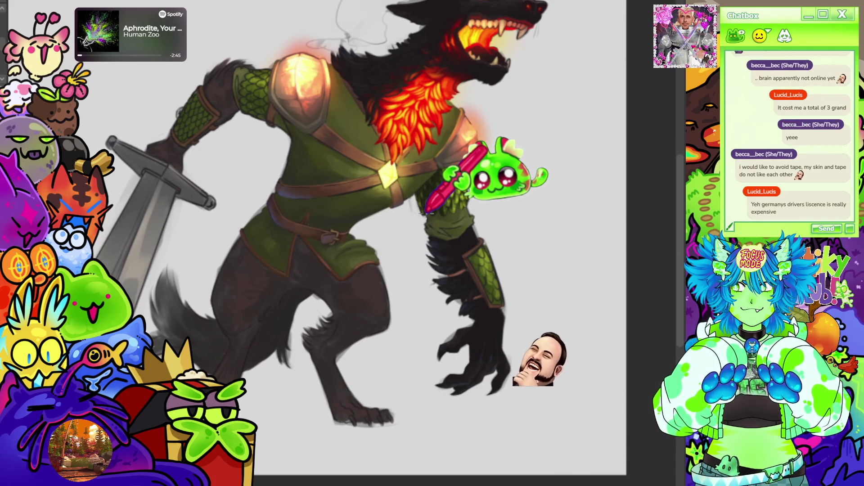
scroll(468, 138, "up", 2)
scroll(471, 139, "up", 3)
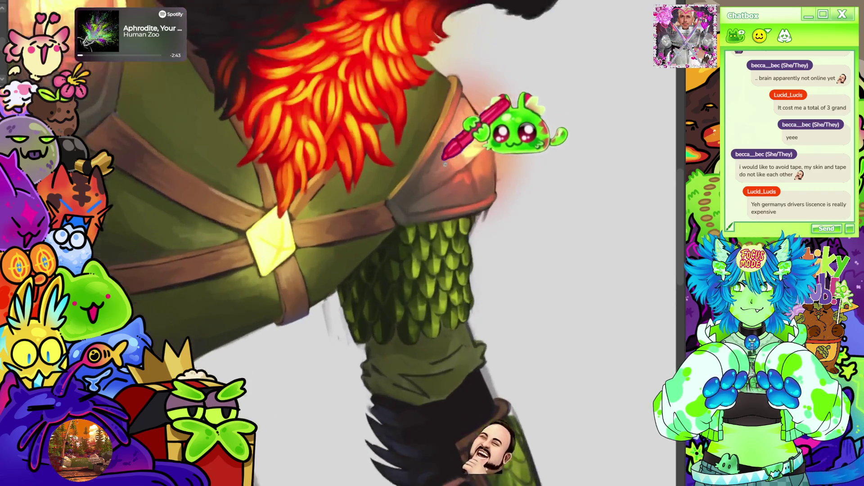
scroll(472, 139, "down", 6)
scroll(472, 139, "up", 1)
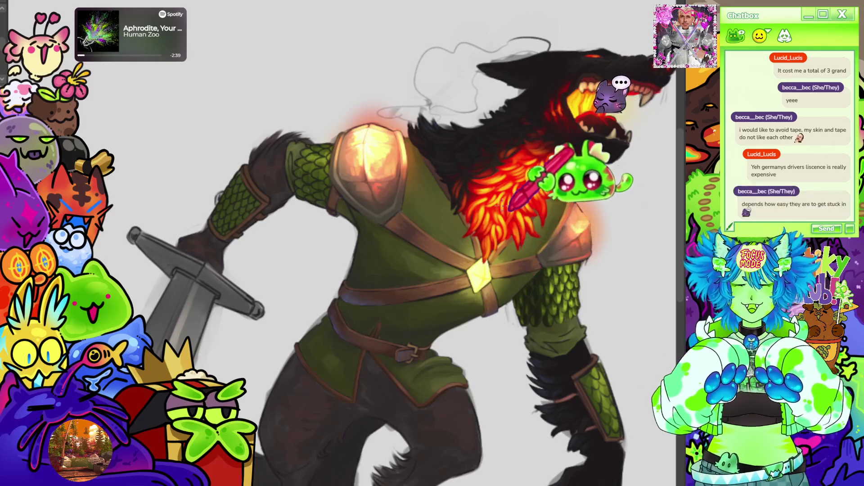
scroll(515, 212, "down", 4)
scroll(511, 193, "up", 6)
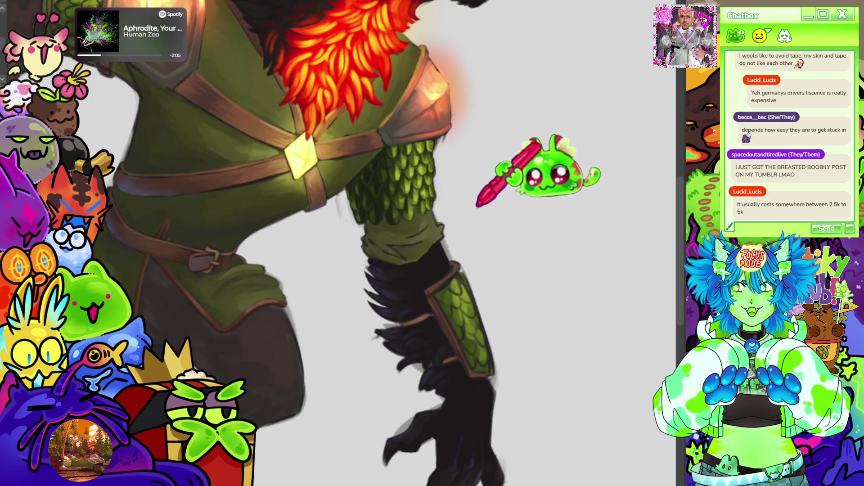
left_click_drag(477, 205, 407, 151)
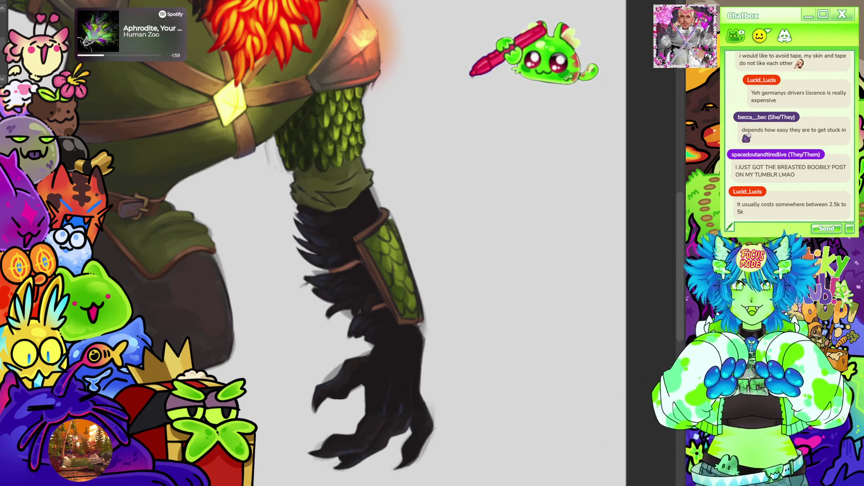
left_click_drag(518, 63, 518, 160)
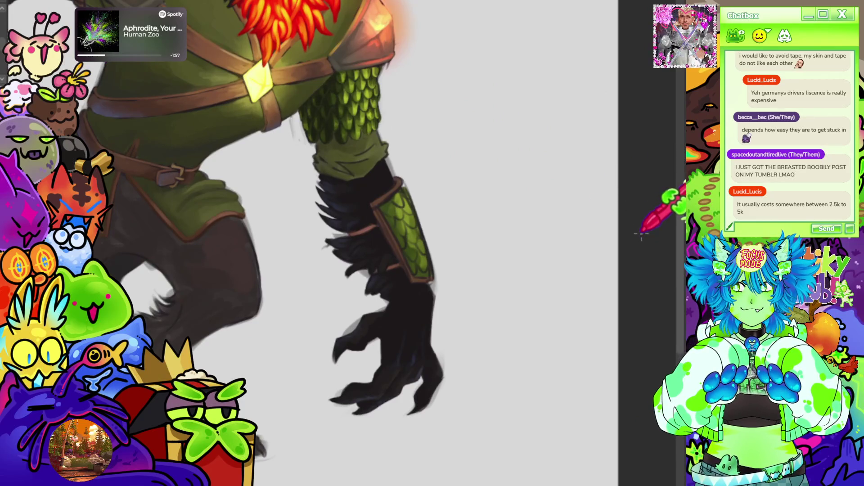
scroll(560, 184, "down", 5)
scroll(492, 193, "up", 8)
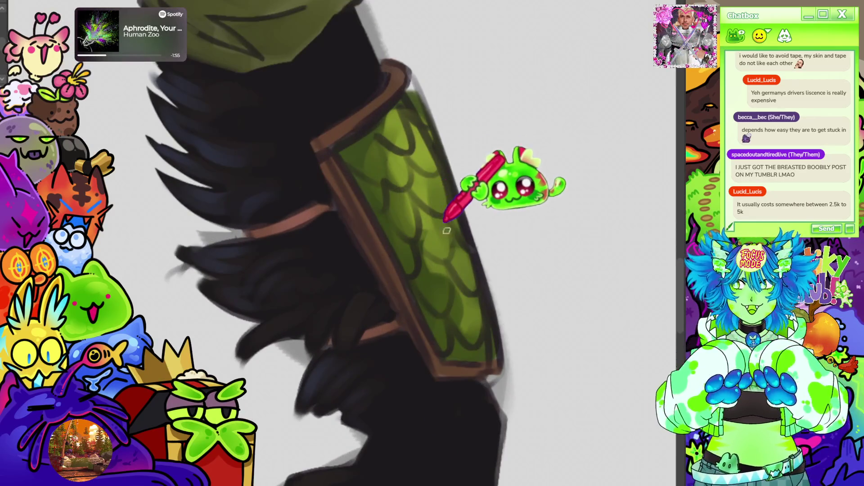
scroll(450, 212, "down", 3)
scroll(366, 176, "up", 3)
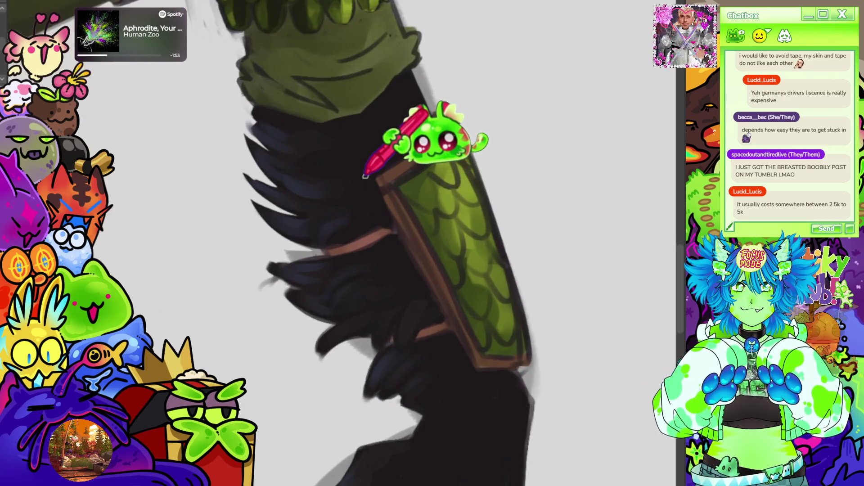
scroll(364, 176, "down", 4)
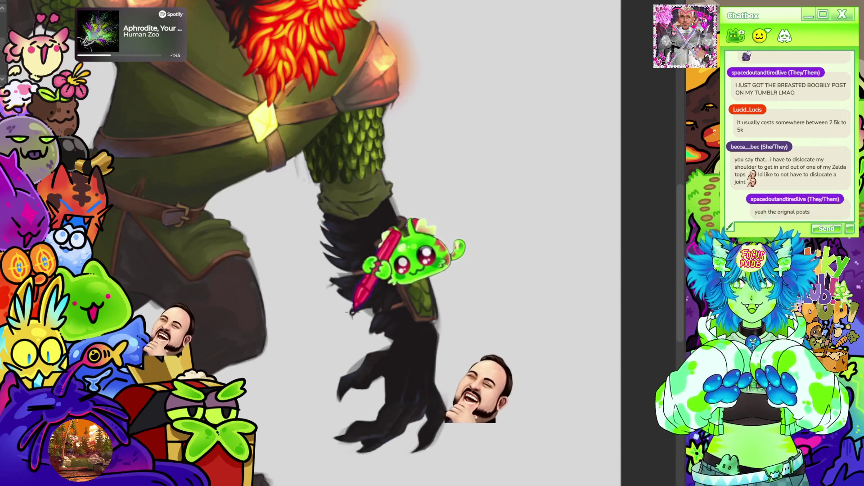
scroll(467, 323, "down", 1)
scroll(466, 324, "down", 2)
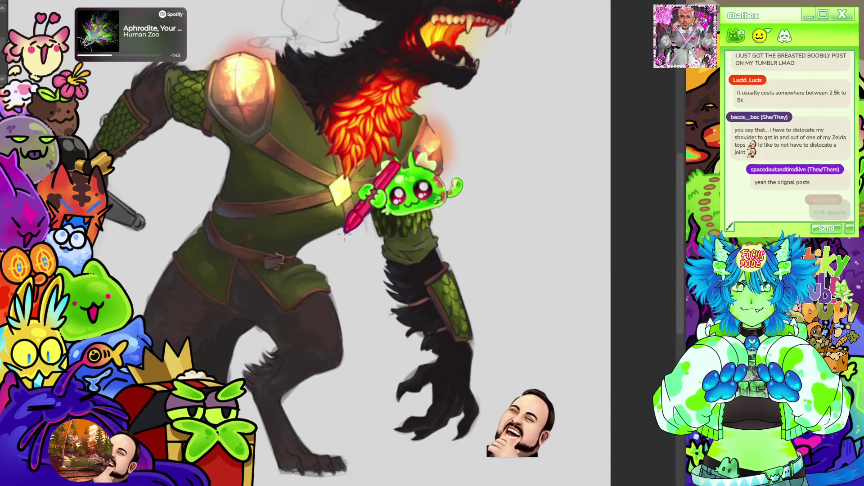
scroll(432, 311, "up", 4)
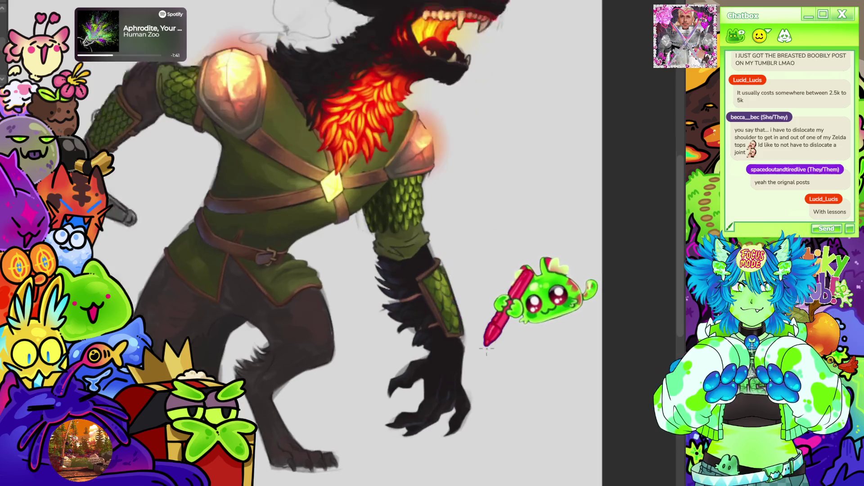
scroll(403, 212, "up", 4)
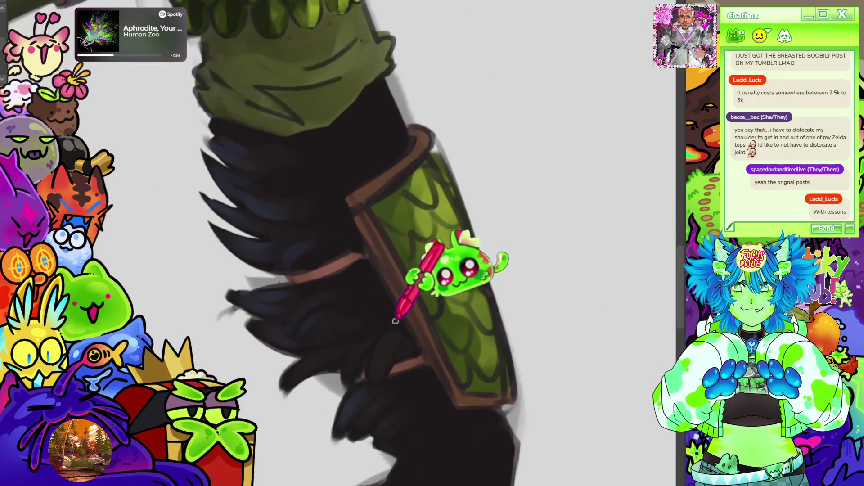
scroll(404, 212, "down", 1)
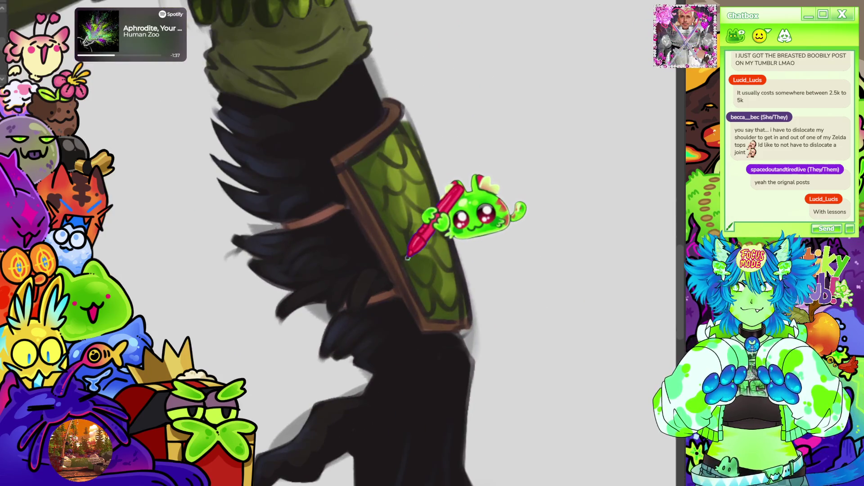
left_click_drag(408, 257, 549, 222)
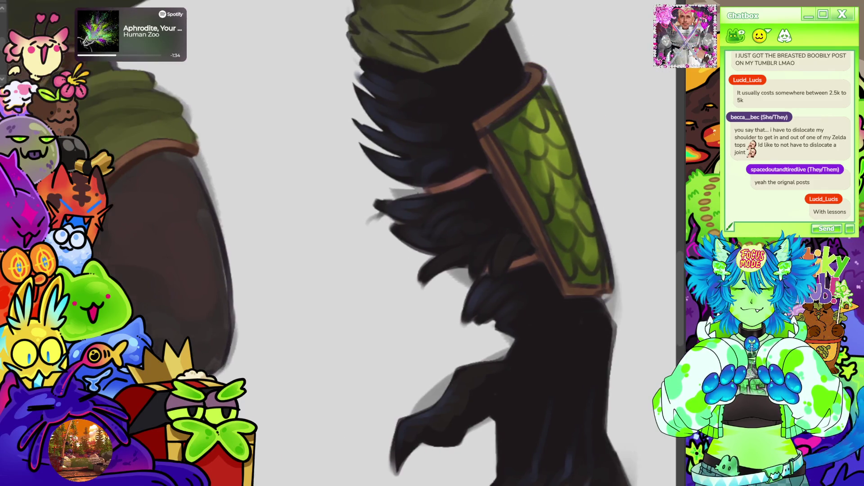
left_click_drag(503, 136, 364, 208)
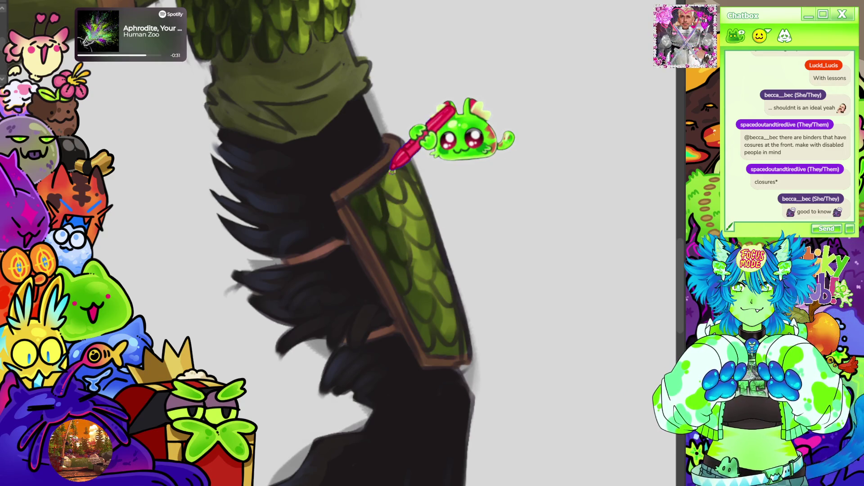
Zoom out to review the bracer scales with their lighter painted tops.
scroll(391, 171, "down", 5)
Shade deeper green between the bracer scales' lighter tops, zooming in and out while painting.
scroll(623, 183, "up", 2)
scroll(479, 247, "up", 5)
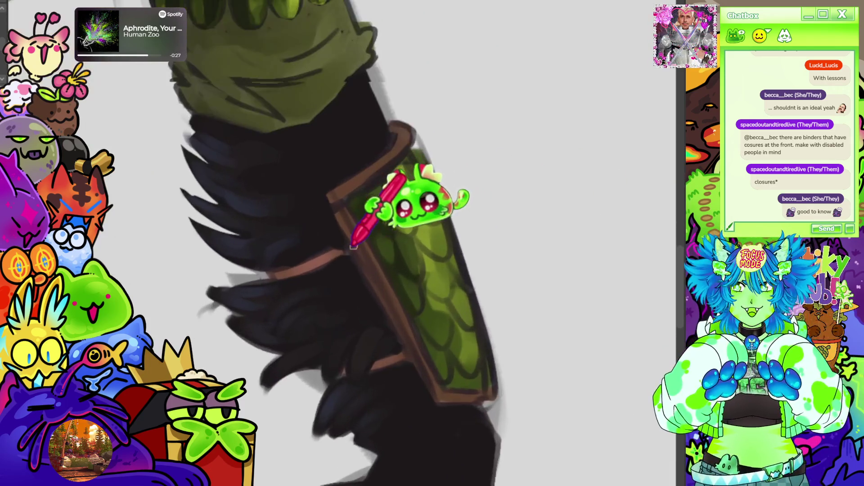
scroll(418, 246, "up", 2)
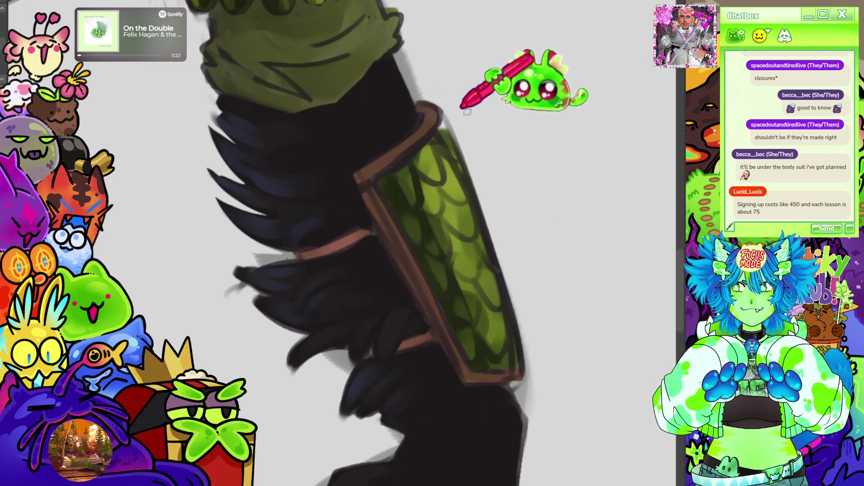
scroll(481, 108, "down", 8)
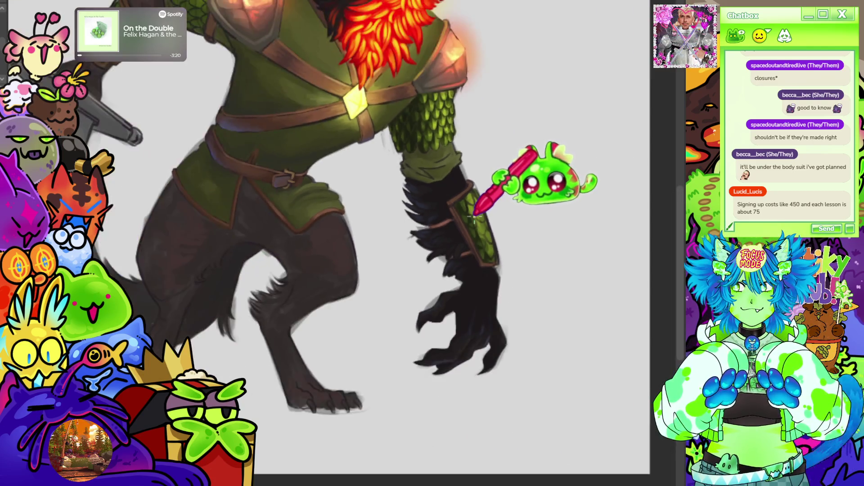
scroll(512, 197, "up", 4)
scroll(448, 209, "up", 5)
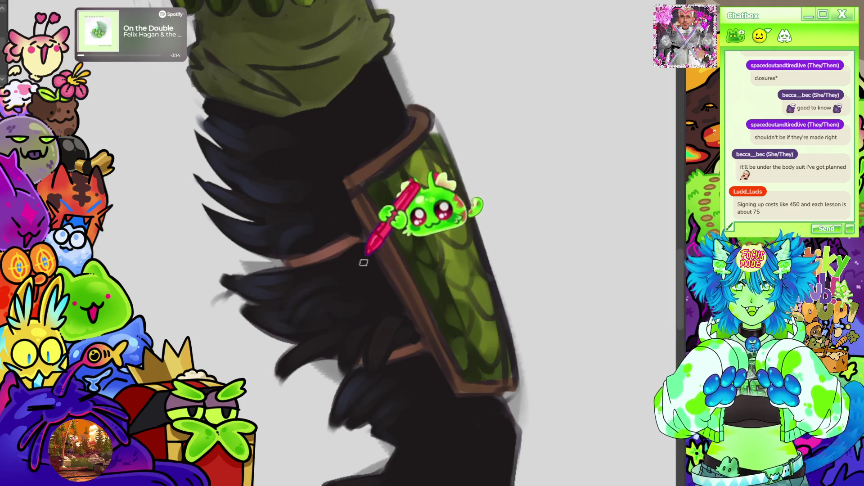
scroll(334, 282, "down", 5)
scroll(360, 81, "up", 4)
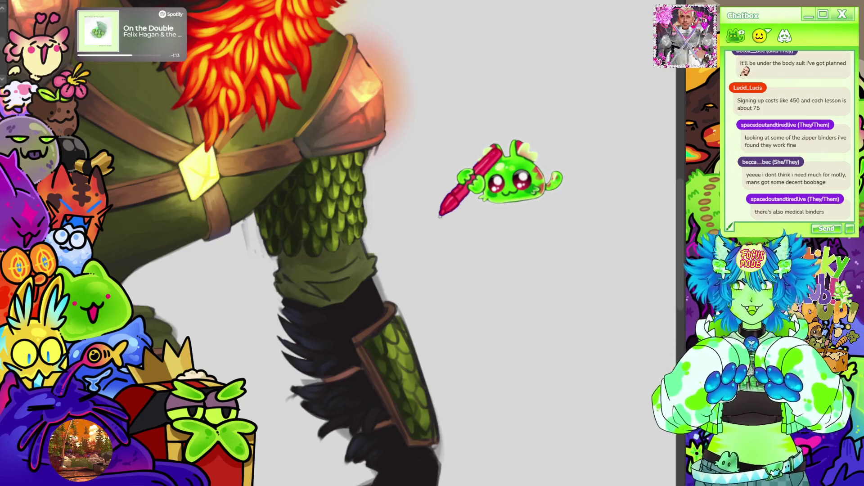
scroll(439, 217, "down", 5)
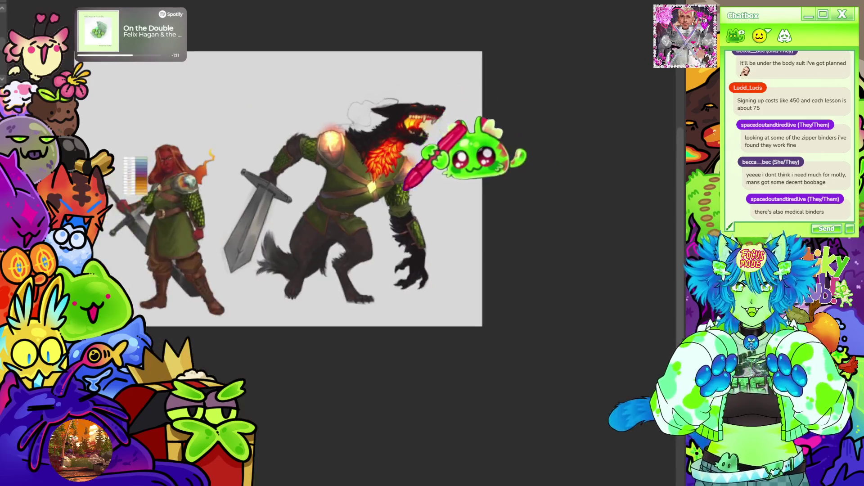
scroll(460, 177, "up", 5)
scroll(455, 198, "down", 5)
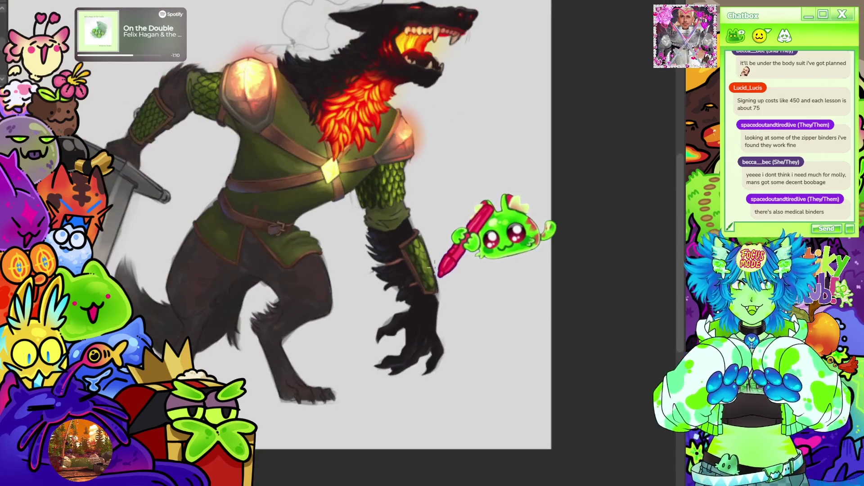
scroll(449, 241, "up", 5)
scroll(382, 233, "up", 1)
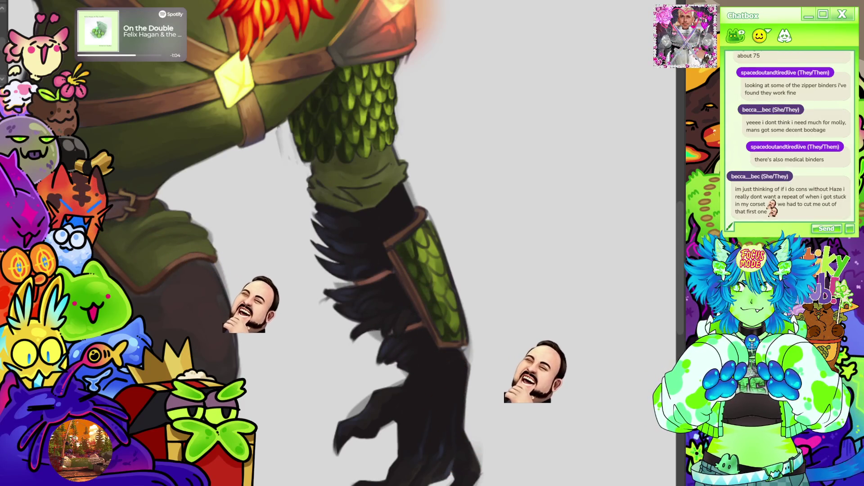
Compare outlined versus softly shaded bracer scales via undo/redo, keeping the soft shading.
scroll(324, 207, "down", 1)
scroll(324, 207, "up", 3)
scroll(323, 208, "up", 1)
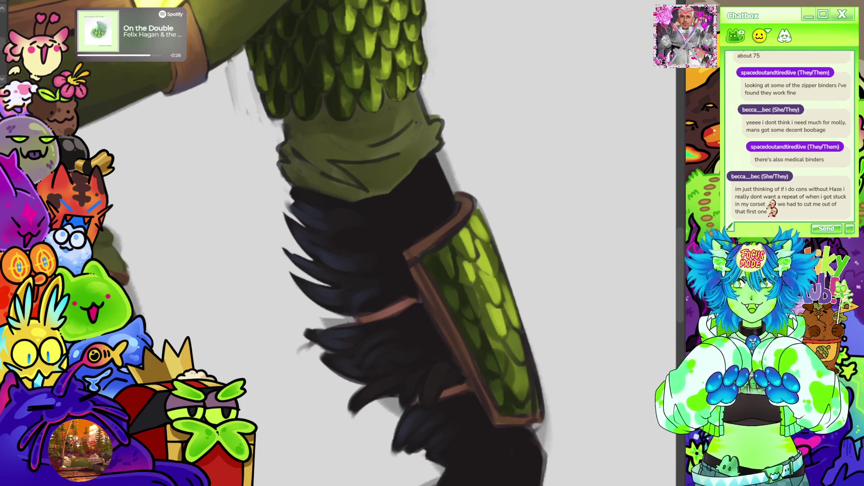
key("ctrl+z")
key("ctrl+shift+z")
key("ctrl+z")
key("ctrl+shift+z")
key("ctrl+z")
key("ctrl+shift+z")
key("ctrl+z")
key("ctrl+shift+z")
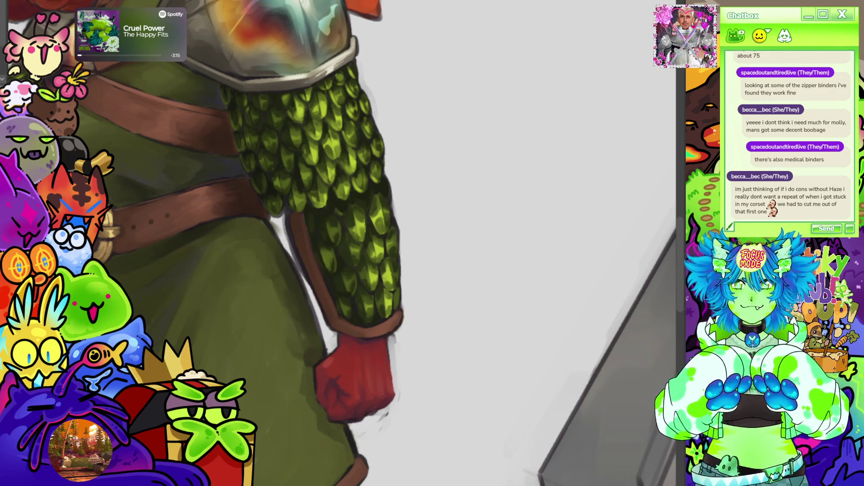
Lasso the lower end of the bracer's scale panel, then fit the canvas and zoom back in.
mouse_move(370, 318)
left_mouse_down()
mouse_move(344, 311)
mouse_move(310, 208)
mouse_move(398, 179)
mouse_move(403, 297)
left_mouse_up()
key("ctrl+0")
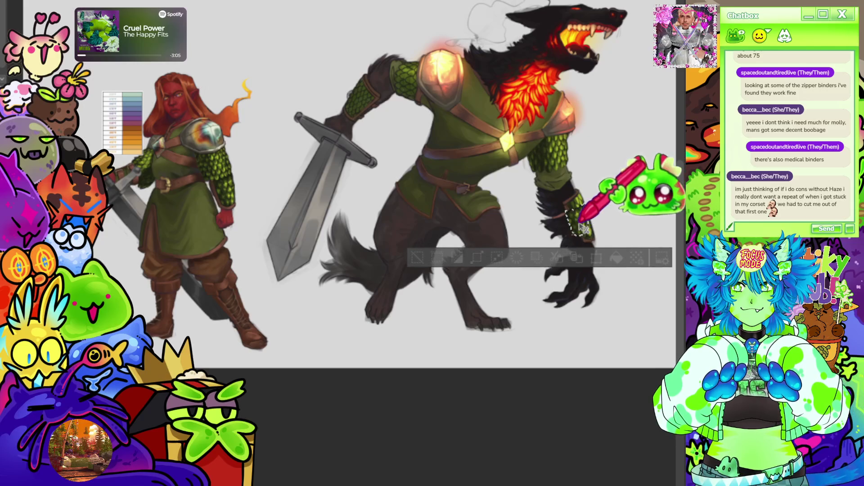
scroll(664, 238, "up", 3)
scroll(546, 232, "up", 5)
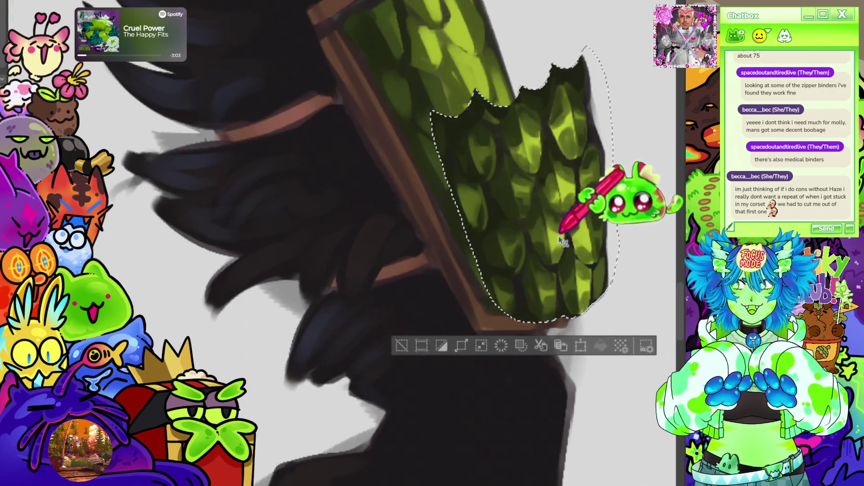
Put the lassoed lower scales into Free Transform and fine-tune their rotation.
scroll(546, 232, "down", 2)
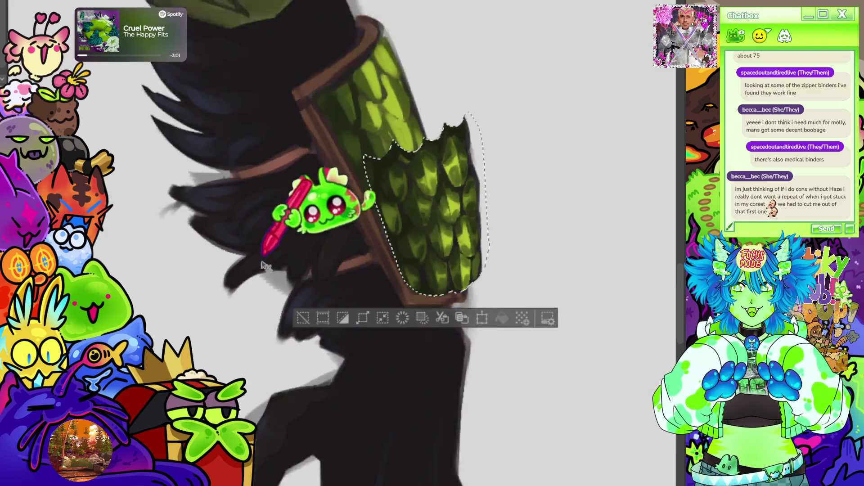
key("ctrl+t")
scroll(357, 192, "down", 3)
scroll(337, 187, "up", 3)
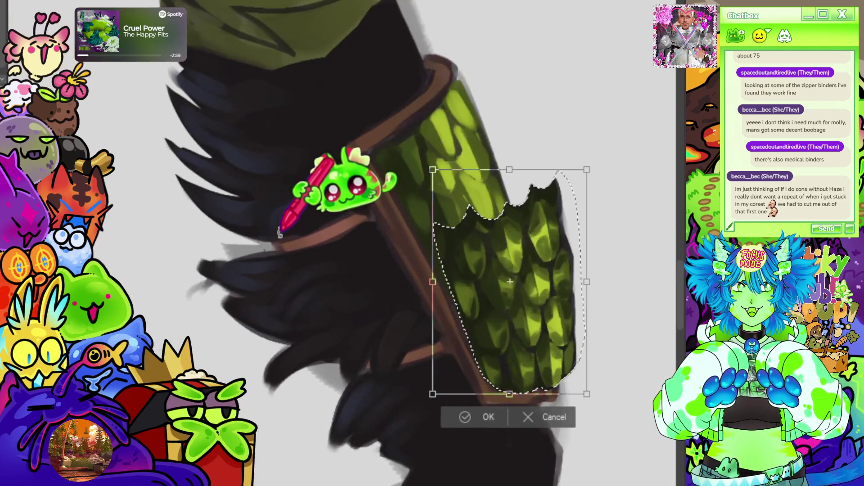
mouse_move(569, 331)
left_mouse_down()
mouse_move(565, 308)
mouse_move(562, 316)
left_mouse_up()
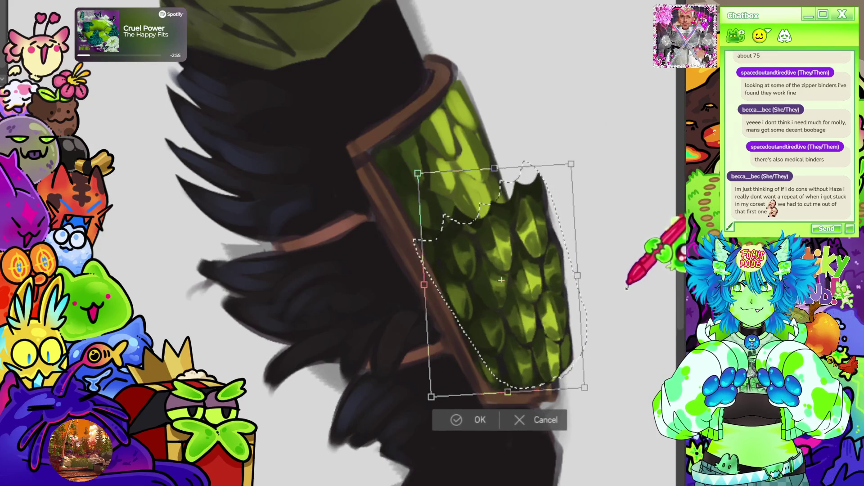
mouse_move(613, 286)
left_mouse_down()
mouse_move(581, 369)
mouse_move(578, 276)
mouse_move(581, 283)
left_mouse_up()
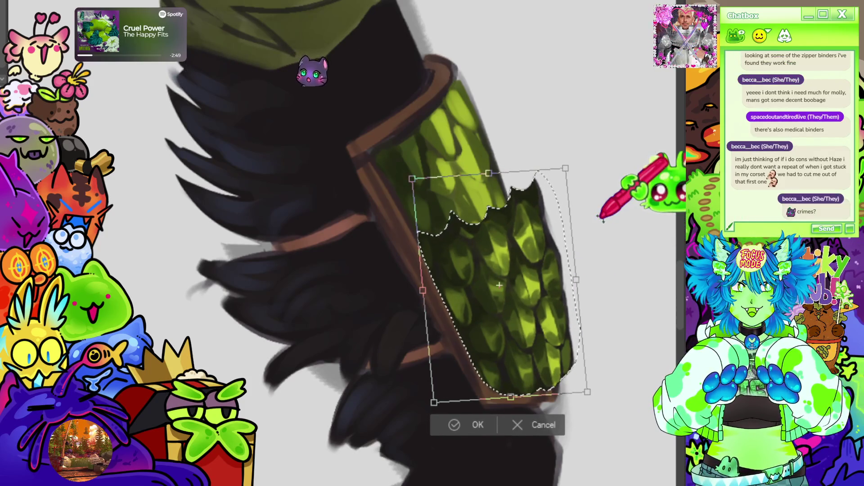
scroll(603, 221, "down", 2)
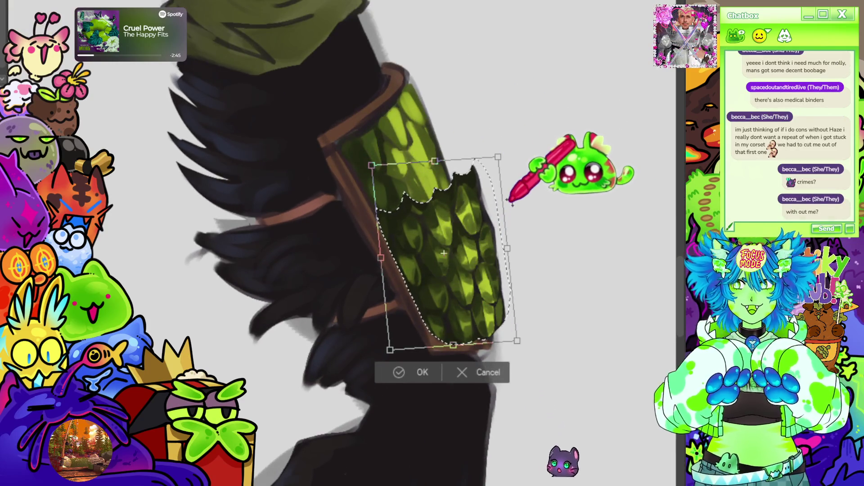
Pull the corner and side handles inward so the scales fit the bracer, then commit.
left_click_drag(497, 158, 488, 160)
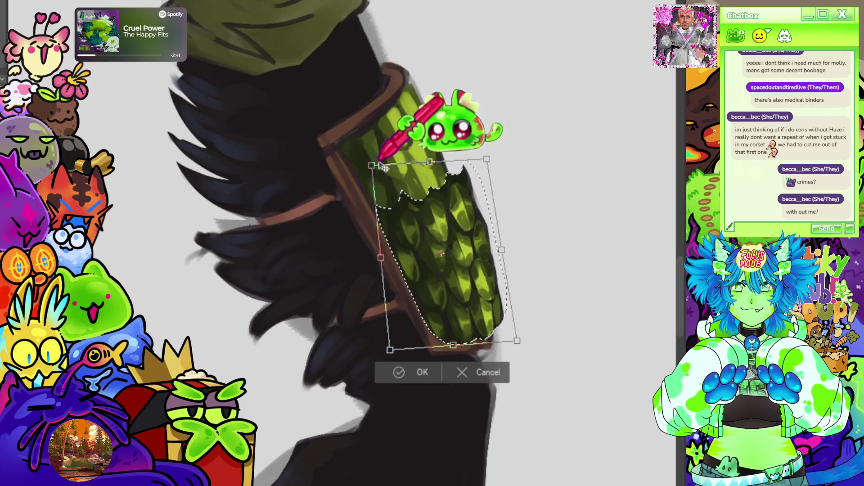
left_click_drag(371, 165, 370, 167)
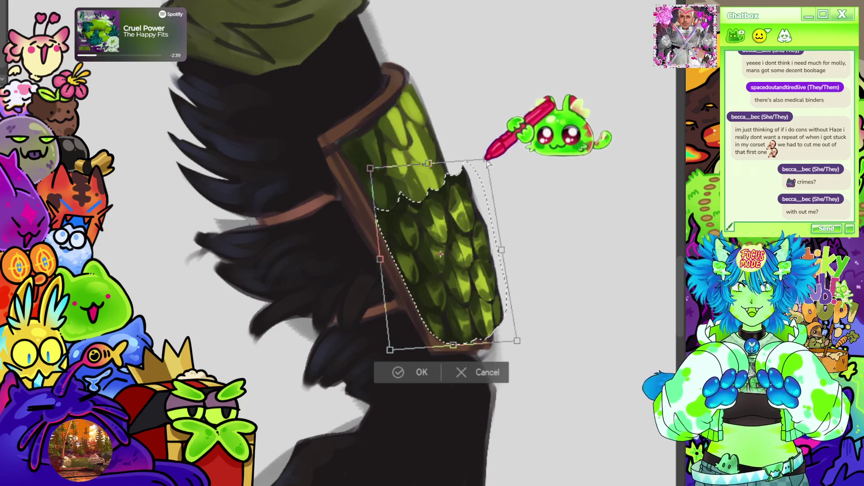
left_click_drag(517, 342, 516, 342)
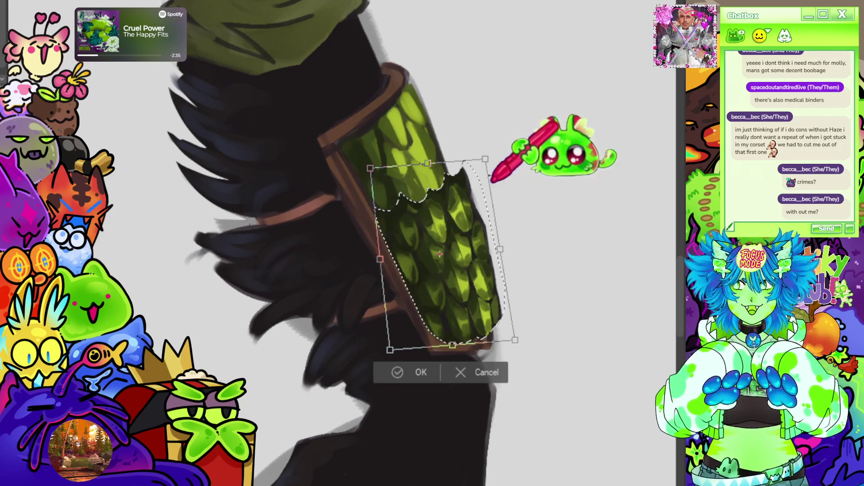
left_click_drag(500, 249, 490, 252)
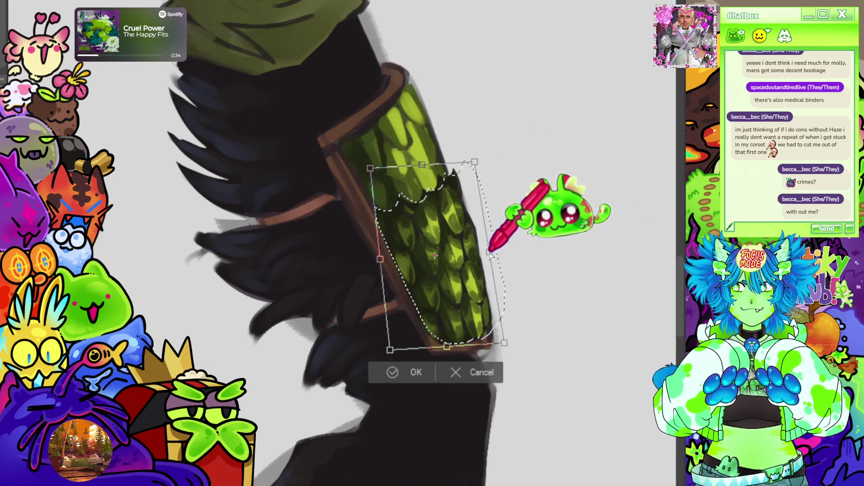
scroll(507, 207, "down", 5)
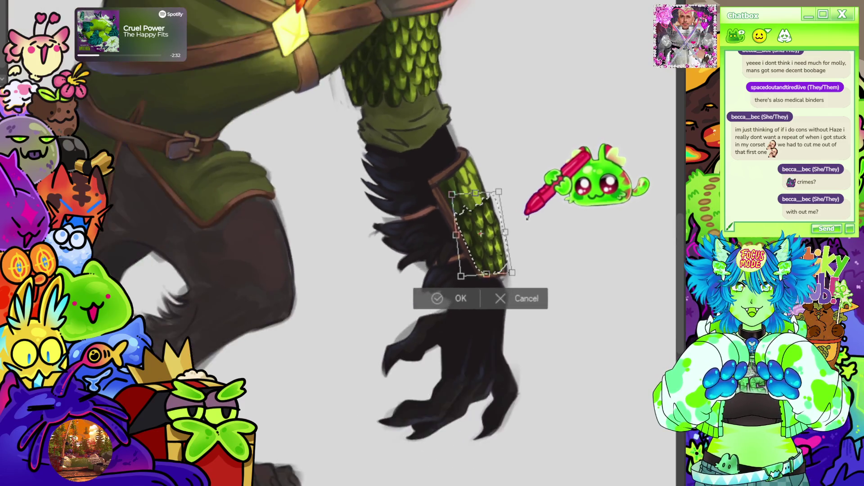
scroll(497, 139, "up", 5)
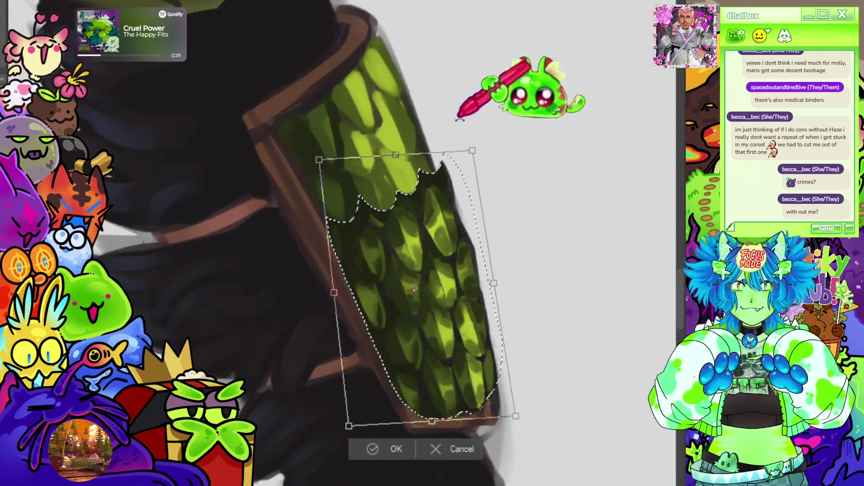
left_click_drag(473, 150, 464, 159)
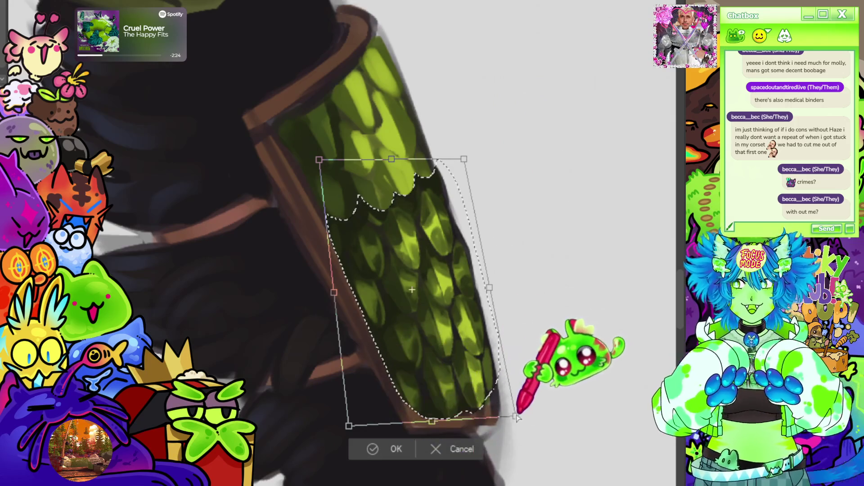
left_click_drag(515, 417, 514, 416)
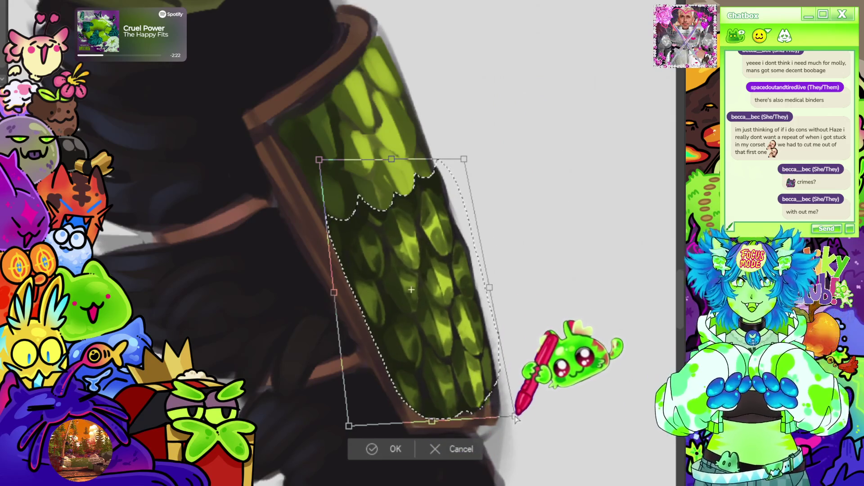
scroll(572, 346, "down", 5)
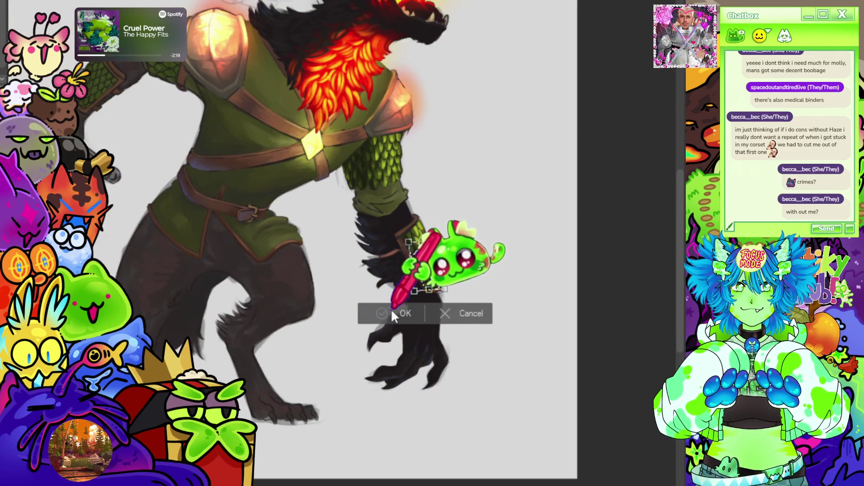
left_click(392, 314)
scroll(360, 302, "down", 3)
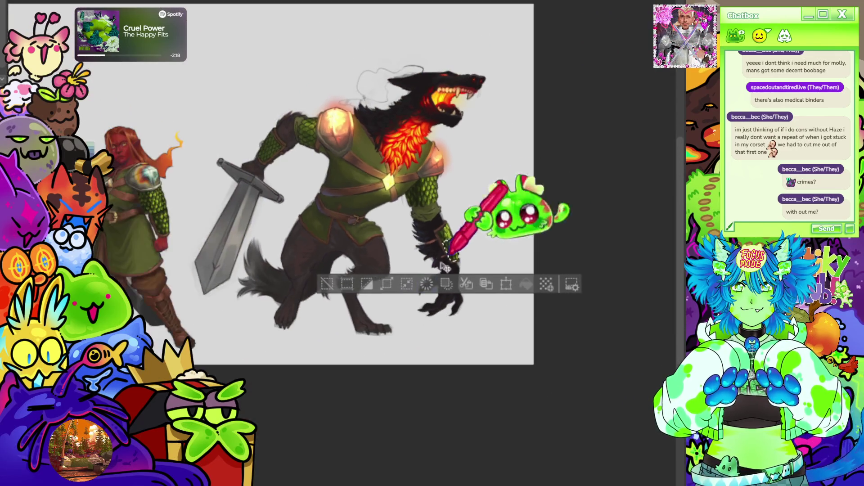
scroll(450, 234, "up", 6)
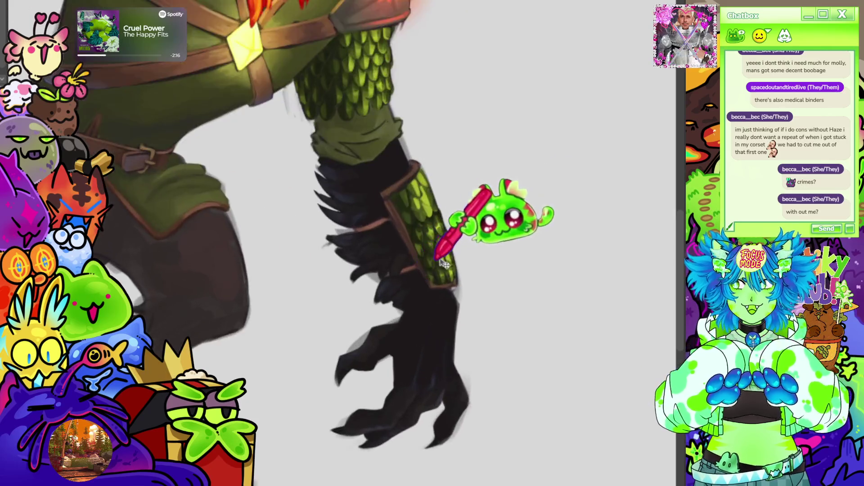
scroll(423, 226, "up", 3)
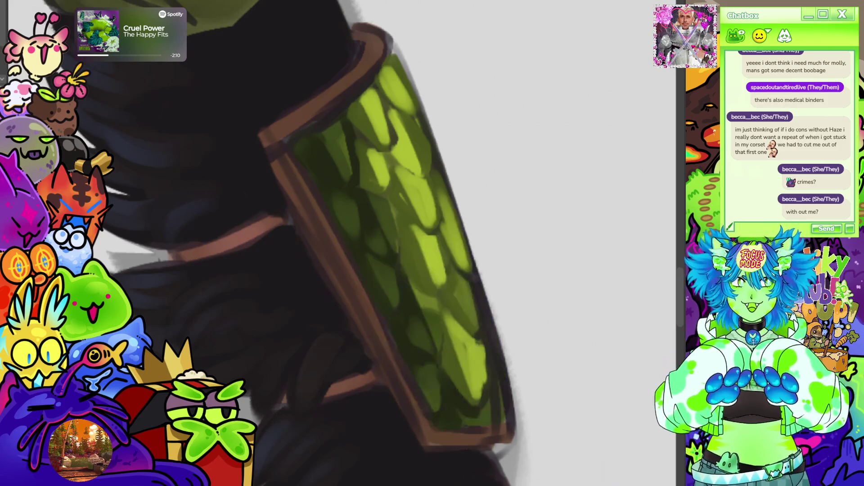
scroll(347, 145, "down", 2)
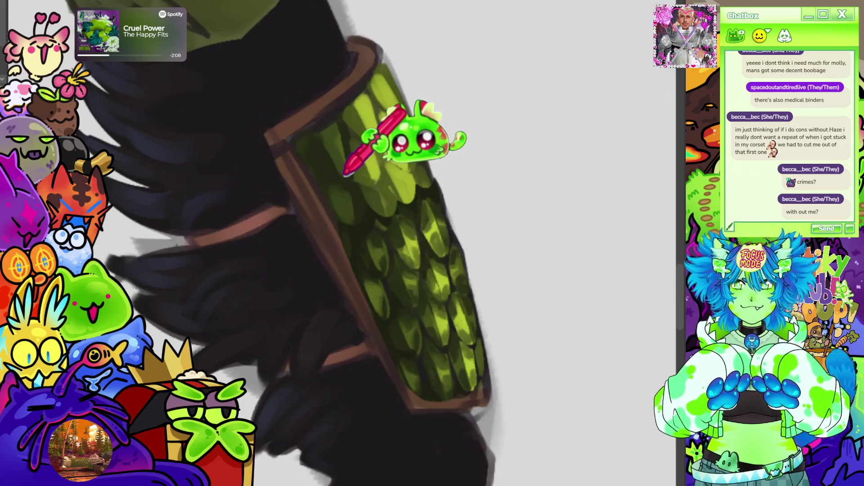
scroll(344, 173, "down", 2)
mouse_move(320, 9)
left_mouse_down()
mouse_move(541, 396)
mouse_move(315, 13)
left_mouse_up()
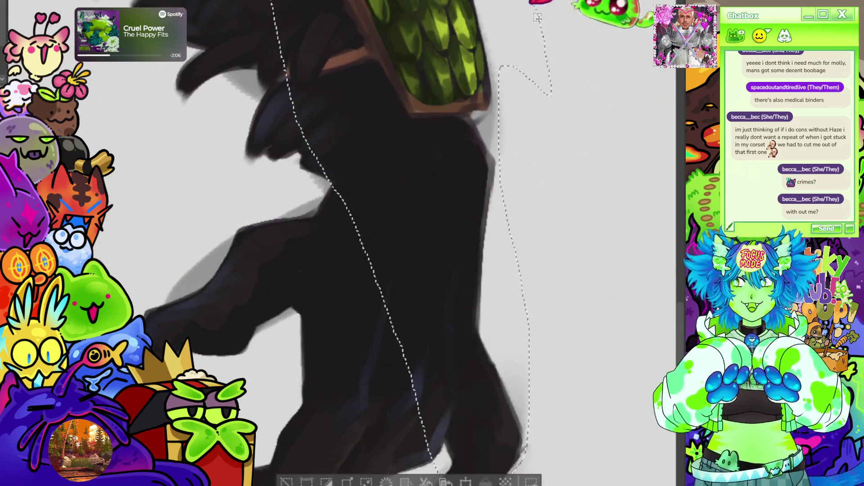
scroll(487, 297, "down", 2)
scroll(495, 225, "up", 5)
scroll(396, 194, "down", 3)
scroll(360, 406, "up", 3)
key("ctrl+d")
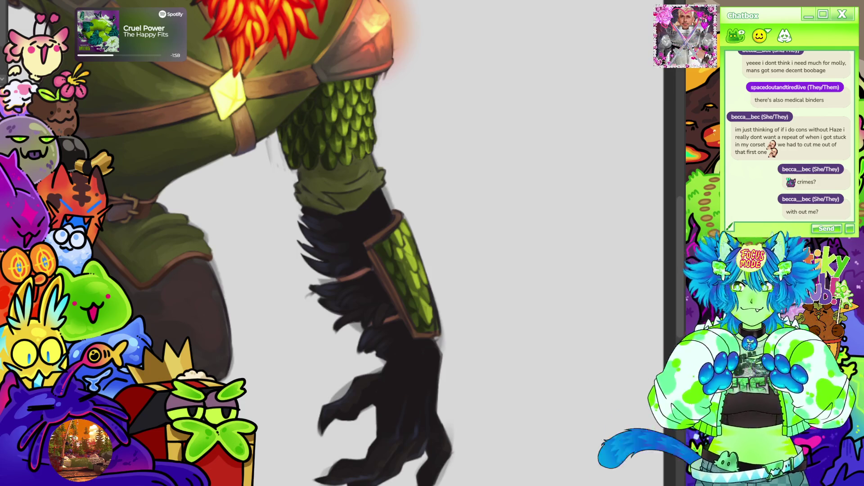
scroll(411, 260, "up", 5)
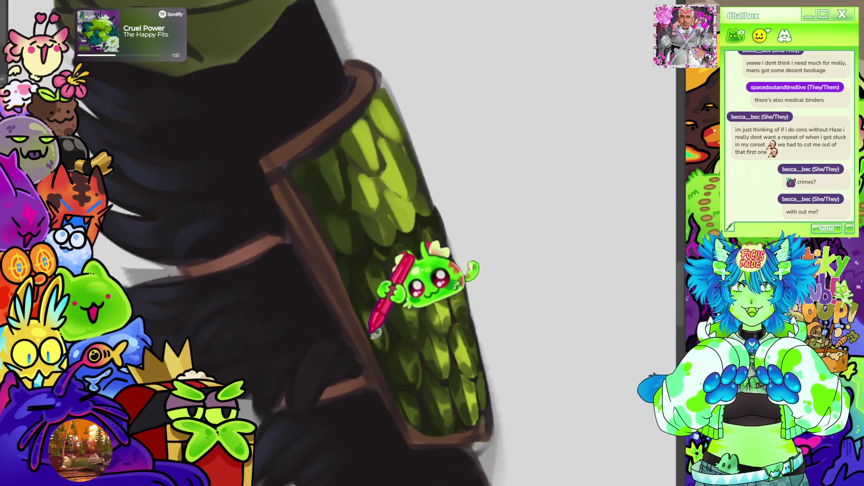
Lasso the upper bracer scales and put them into Free Transform.
mouse_move(396, 392)
left_mouse_down()
mouse_move(389, 387)
mouse_move(419, 398)
mouse_move(427, 369)
mouse_move(450, 382)
mouse_move(481, 346)
mouse_move(478, 261)
mouse_move(407, 189)
mouse_move(353, 250)
left_mouse_up()
mouse_move(396, 207)
left_mouse_down()
mouse_move(399, 315)
mouse_move(435, 311)
mouse_move(419, 200)
mouse_move(409, 215)
mouse_move(405, 209)
mouse_move(406, 217)
mouse_move(409, 202)
mouse_move(411, 218)
left_mouse_up()
key("ctrl+t")
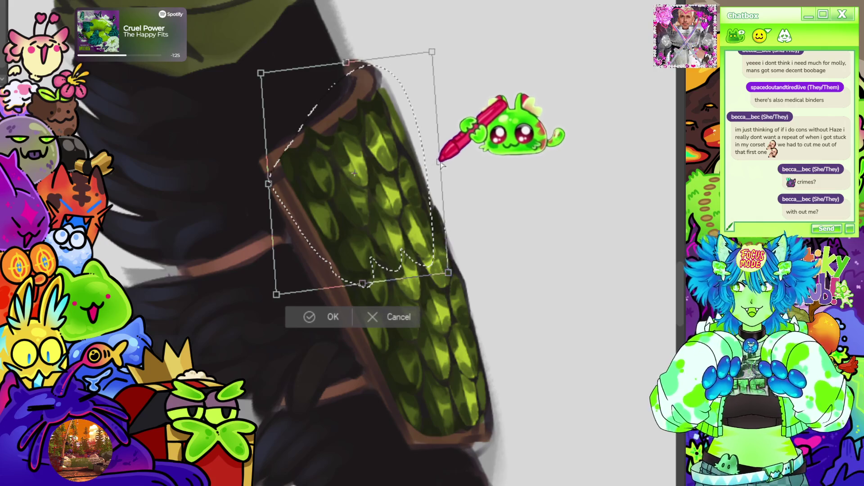
Tuck the right-side handles inward to follow the bracer's taper, apply, and deselect.
left_click_drag(449, 158, 457, 159)
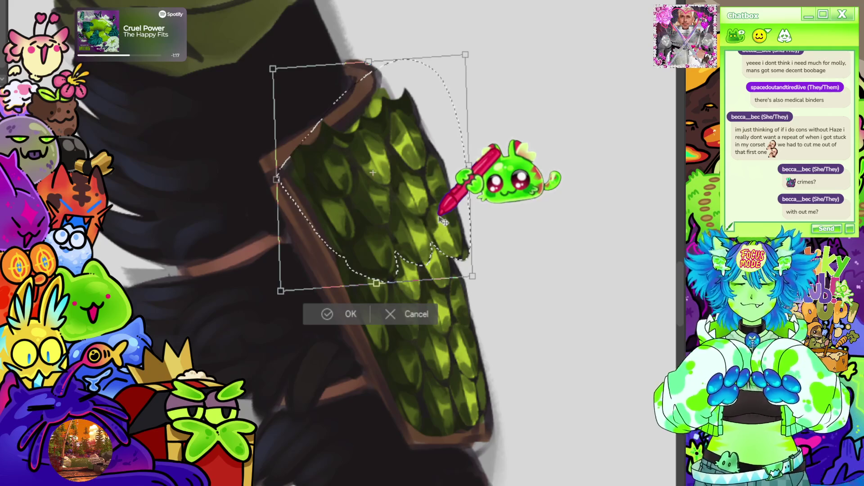
left_click_drag(465, 54, 449, 64)
left_click_drag(470, 276, 459, 276)
left_click_drag(448, 65, 435, 71)
left_click_drag(444, 233, 449, 233)
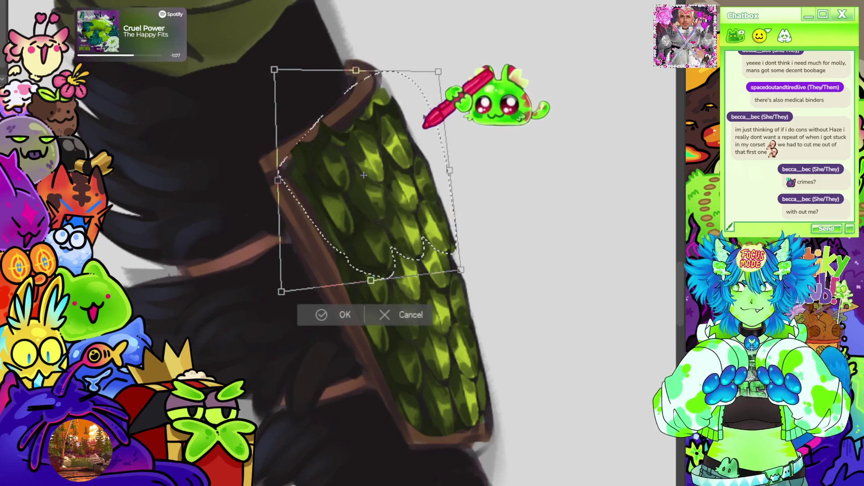
left_click(325, 315)
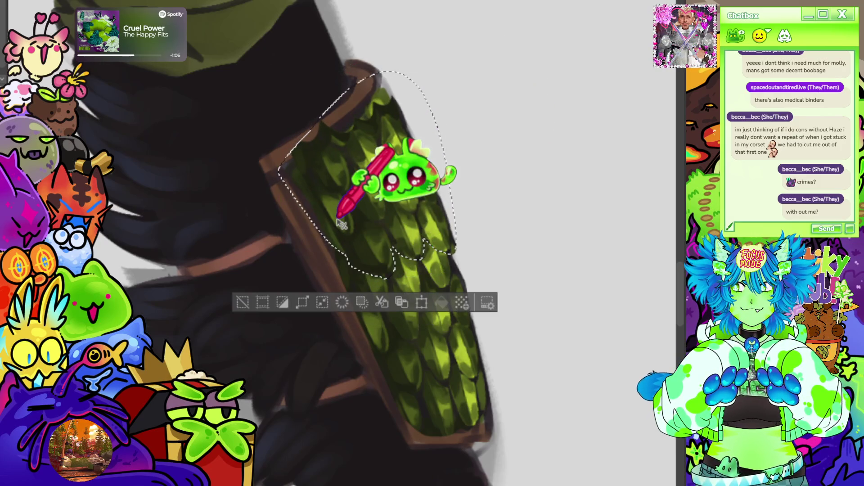
left_click(261, 304)
scroll(445, 223, "down", 5)
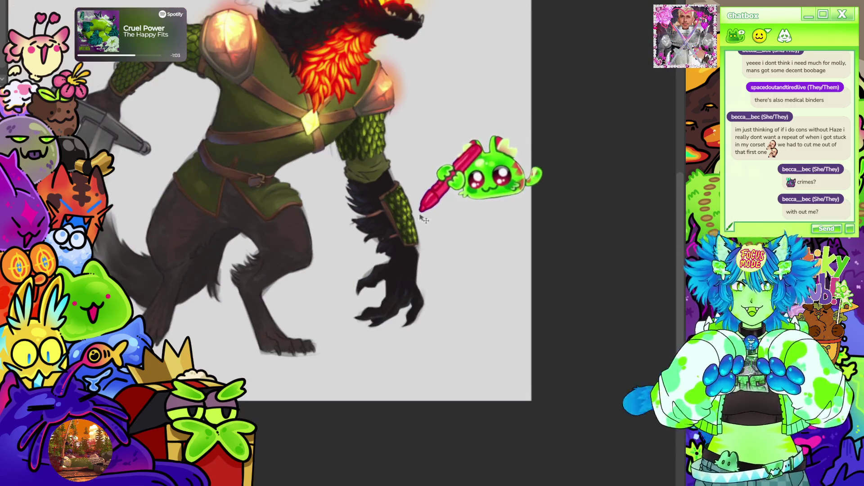
Undo/redo repeatedly to compare flatter versus detailed bracer scales, keeping the detailed version.
scroll(450, 225, "down", 2)
scroll(468, 234, "up", 8)
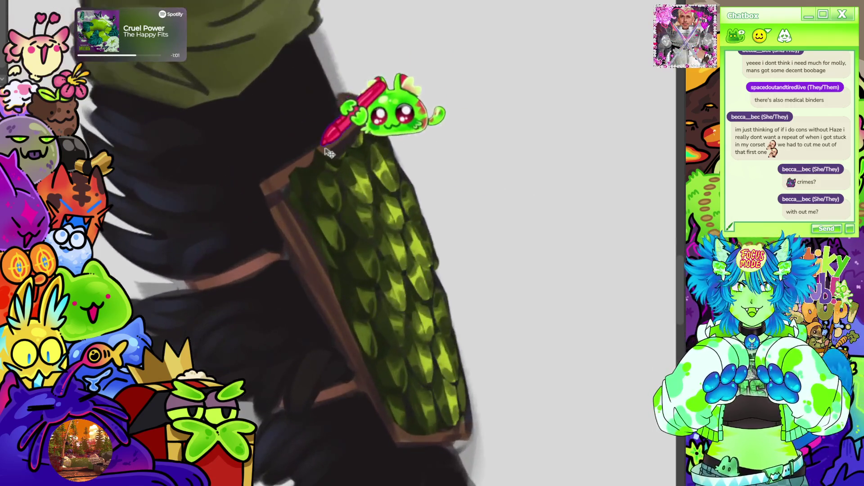
scroll(375, 160, "up", 2)
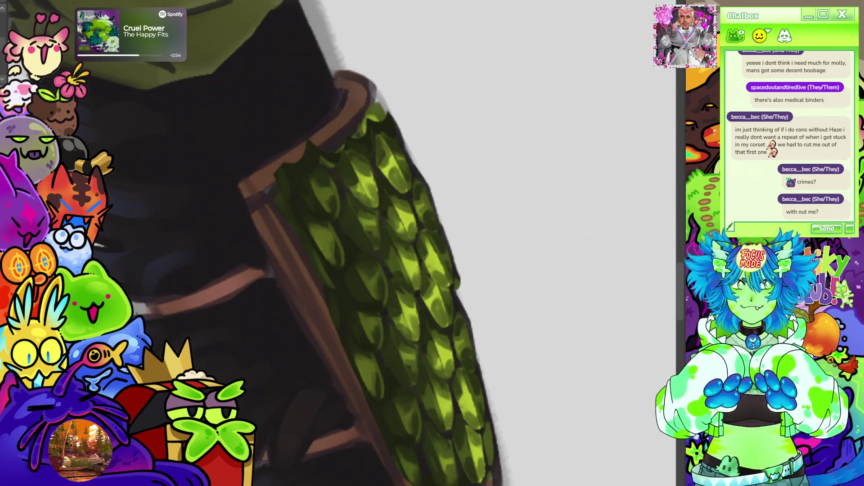
key("ctrl+z")
key("ctrl+shift+z")
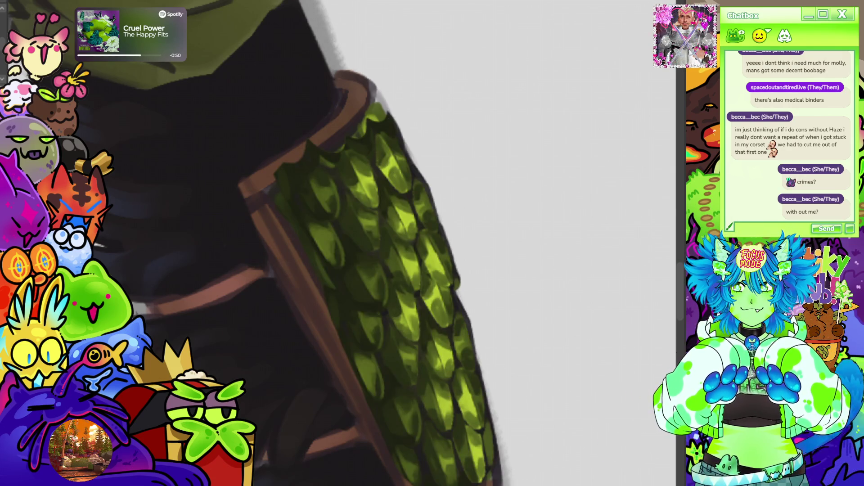
key("ctrl+z")
key("ctrl+shift+z")
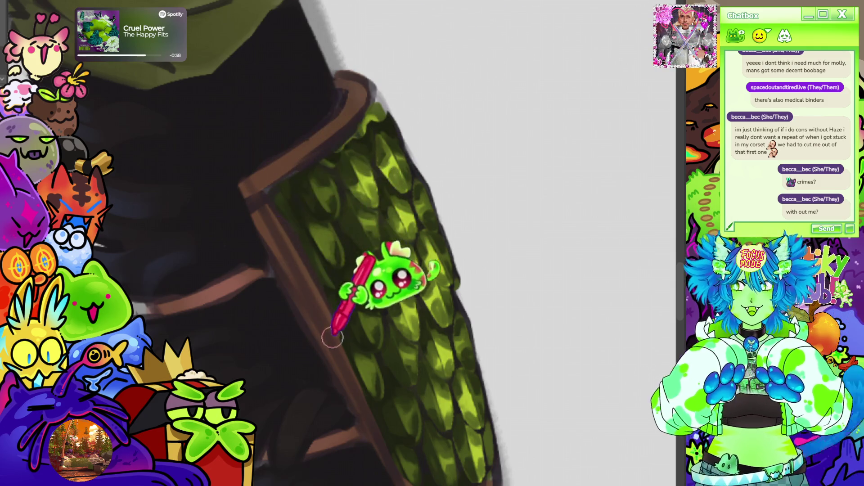
scroll(393, 459, "down", 2)
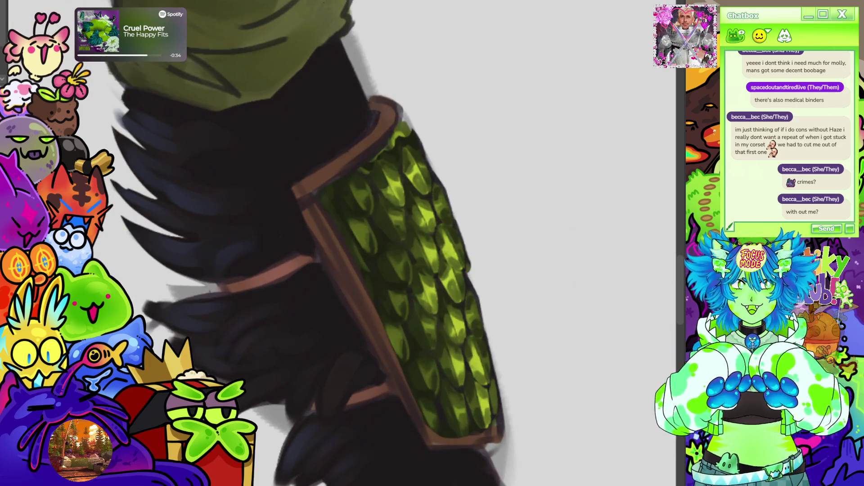
key("ctrl+z")
key("ctrl+shift+z")
key("ctrl+z")
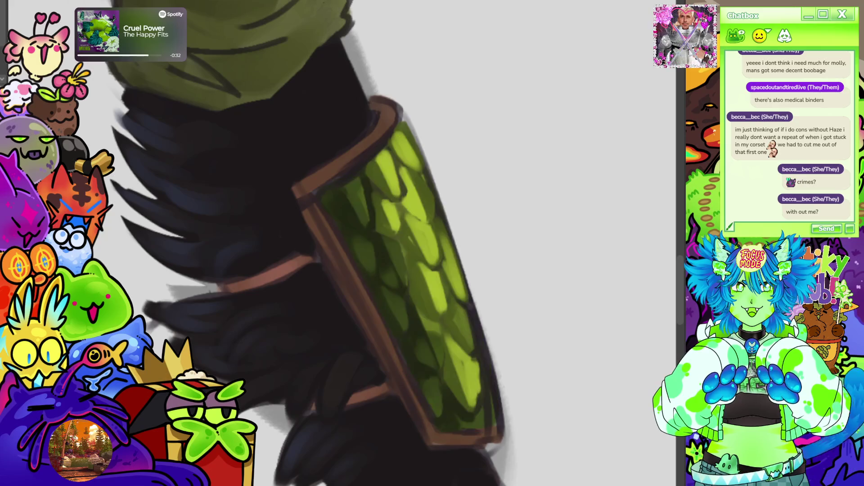
key("ctrl+shift+z")
scroll(431, 231, "down", 5)
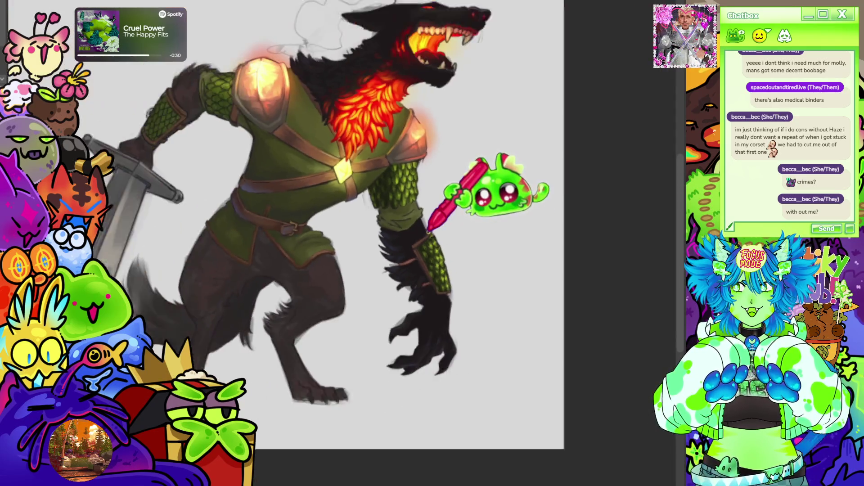
Zoom into the bracer and paint brighter highlights and crisp dark edges on every scale row.
scroll(431, 231, "up", 5)
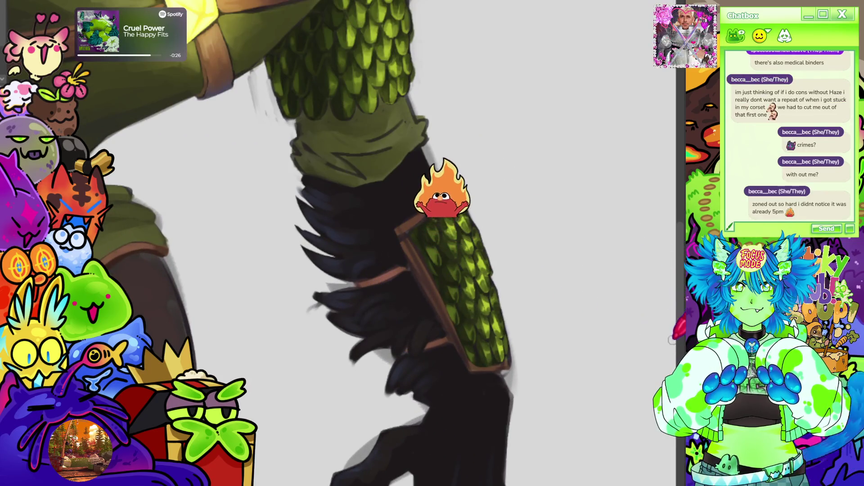
scroll(565, 308, "up", 1)
scroll(444, 353, "up", 2)
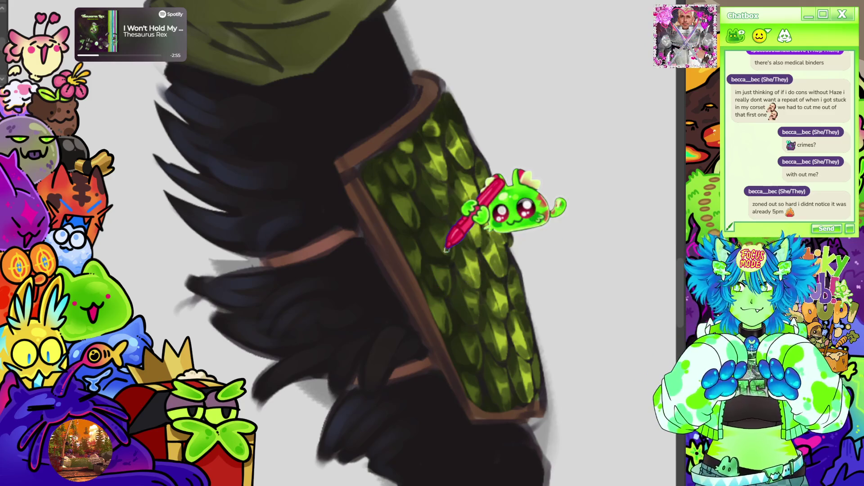
scroll(446, 252, "down", 2)
scroll(481, 295, "up", 3)
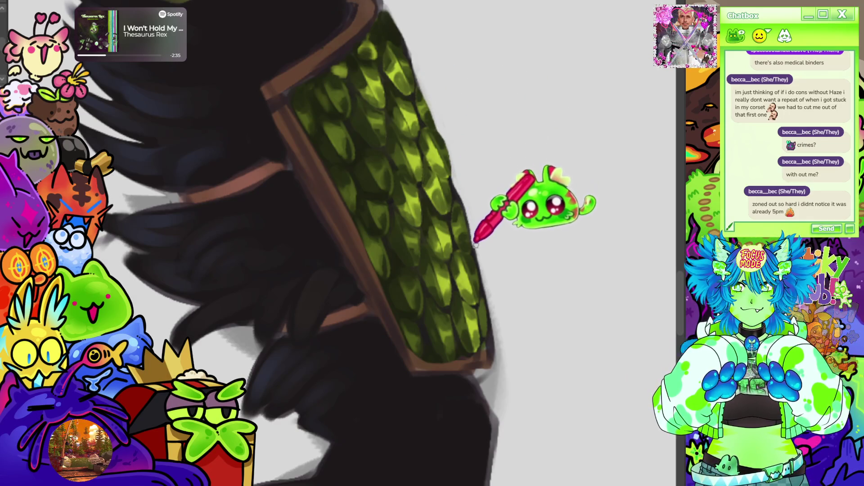
scroll(470, 225, "down", 3)
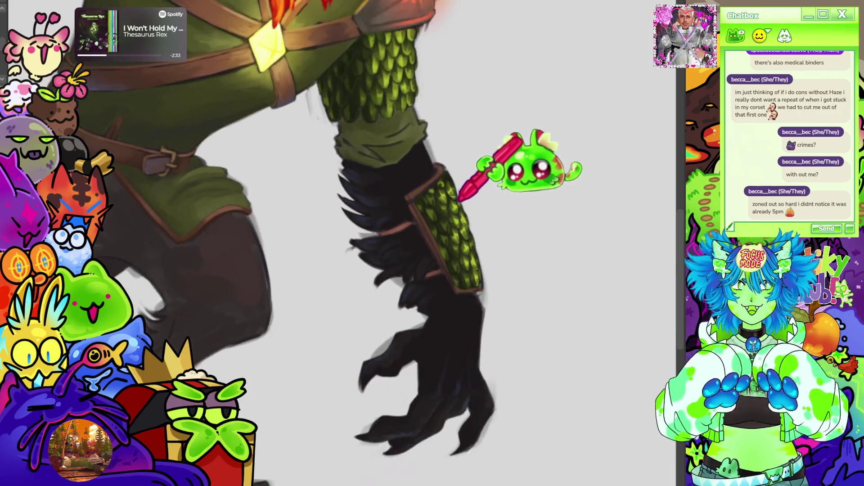
Zoom in and out to check the shaded upper bracer scales up to the brown rim.
scroll(459, 205, "up", 4)
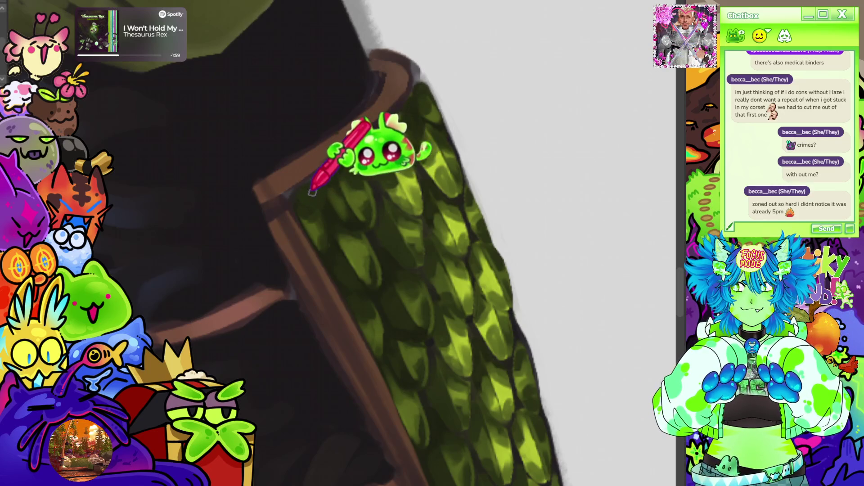
scroll(343, 111, "down", 10)
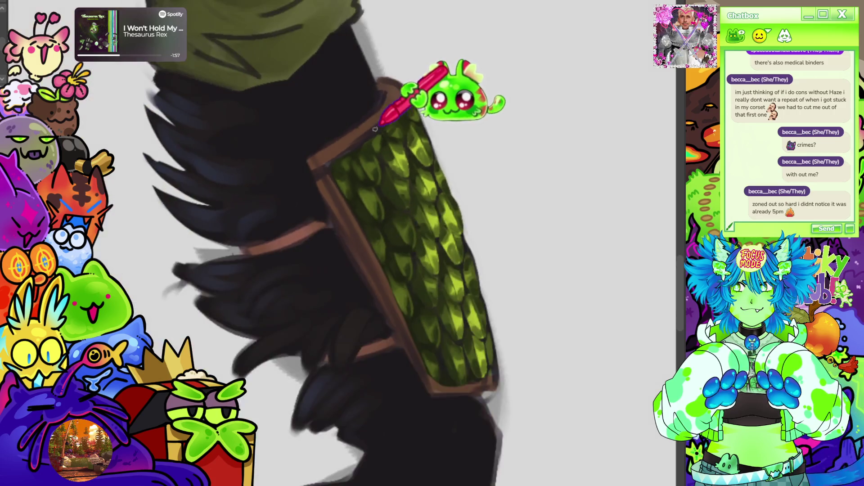
scroll(454, 255, "up", 4)
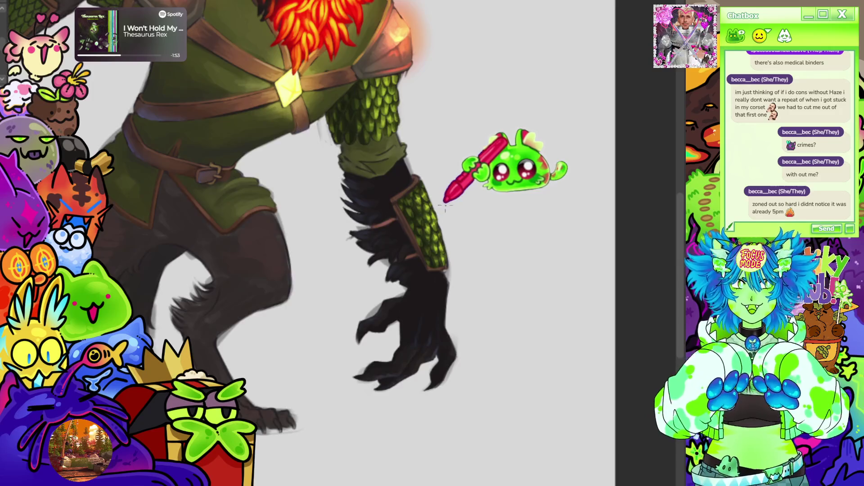
Zoom in and out over the polished bracer scales, then zoom out to review the full figure.
scroll(450, 199, "down", 3)
scroll(487, 218, "up", 2)
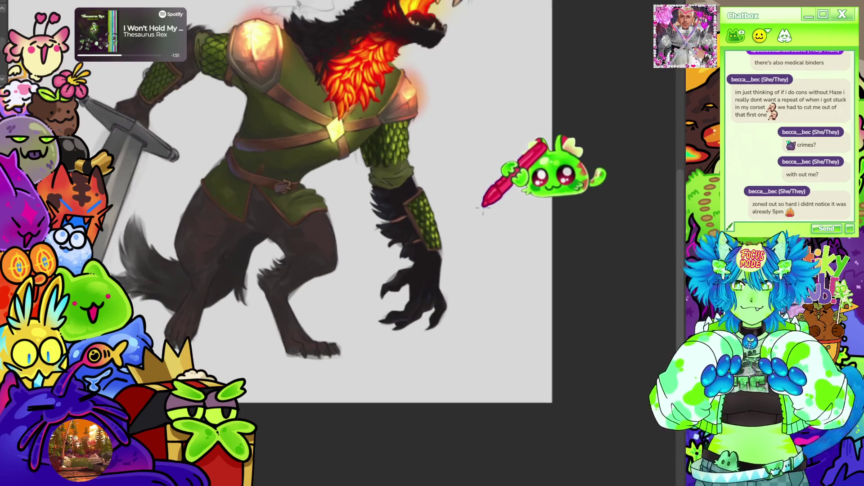
scroll(471, 225, "up", 6)
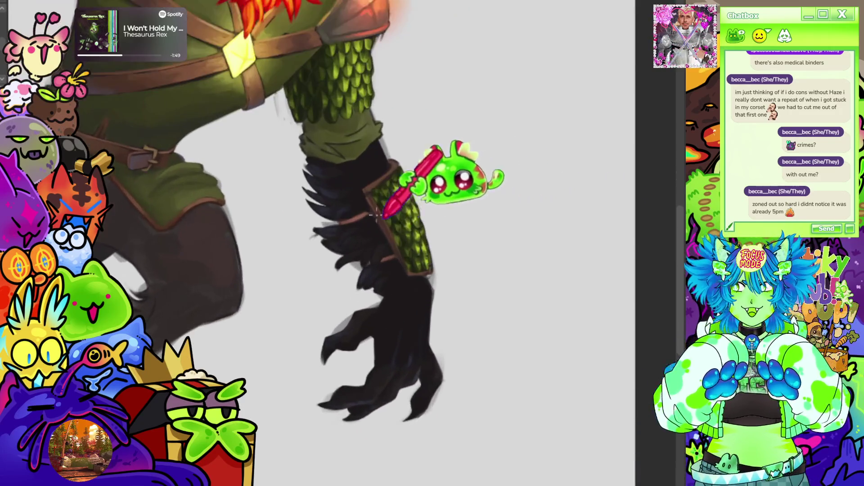
scroll(440, 191, "up", 3)
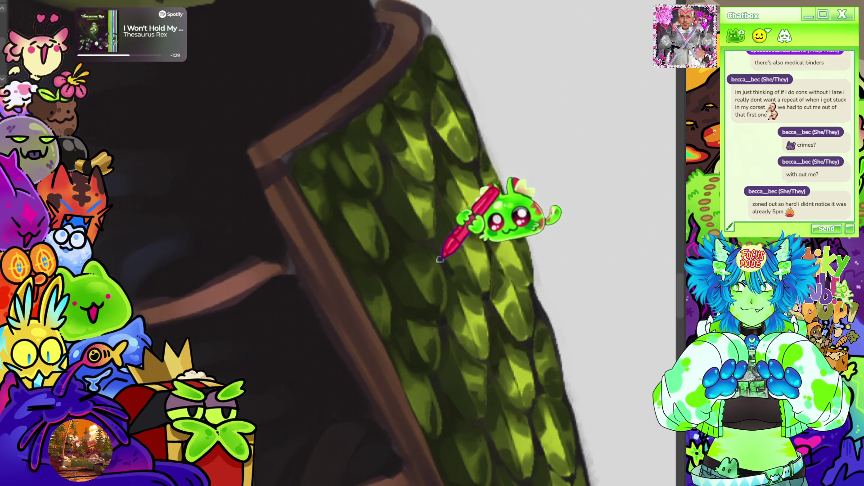
scroll(454, 187, "down", 5)
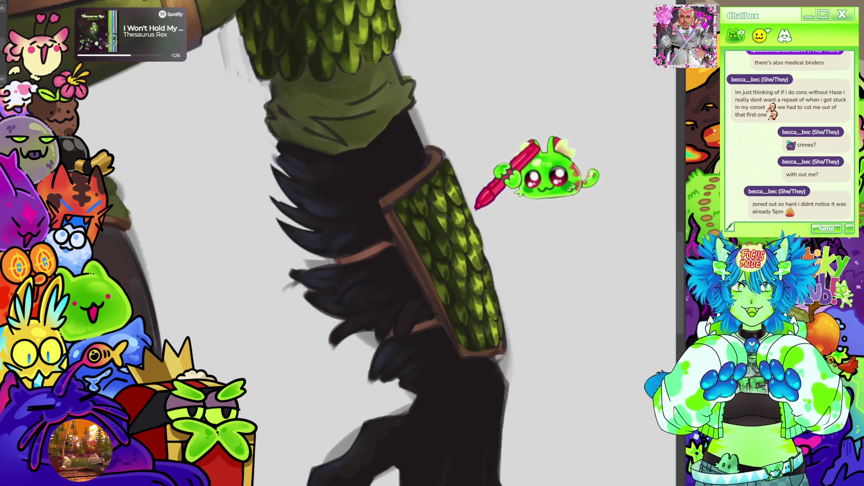
scroll(468, 247, "up", 3)
scroll(461, 246, "down", 3)
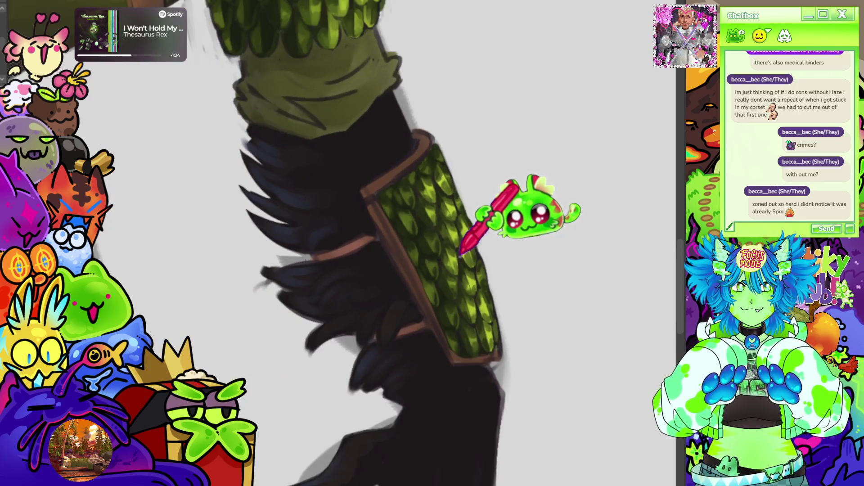
scroll(461, 247, "up", 1)
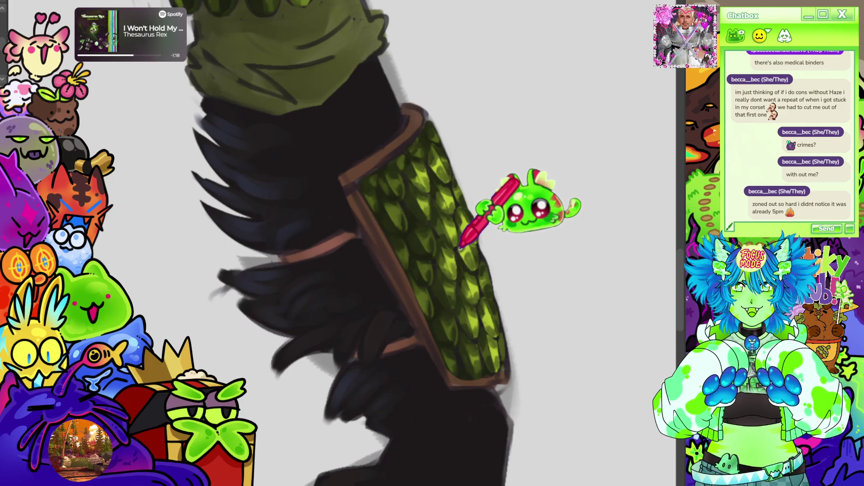
scroll(460, 248, "down", 5)
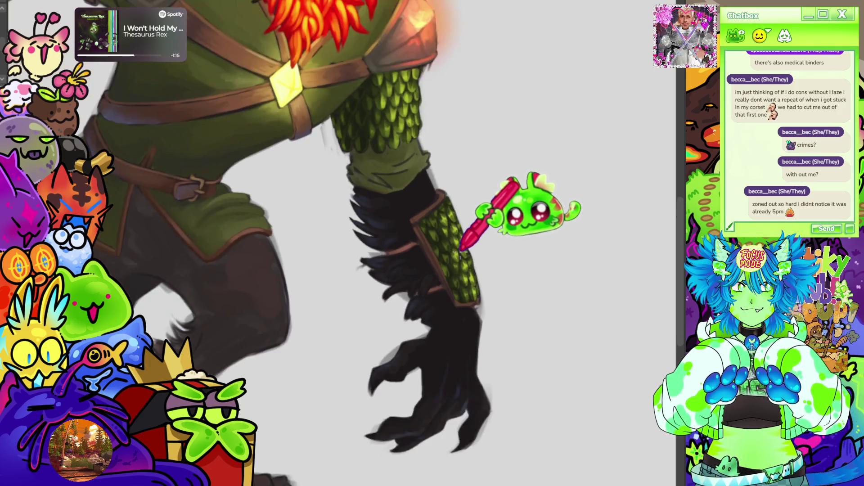
scroll(539, 214, "down", 2)
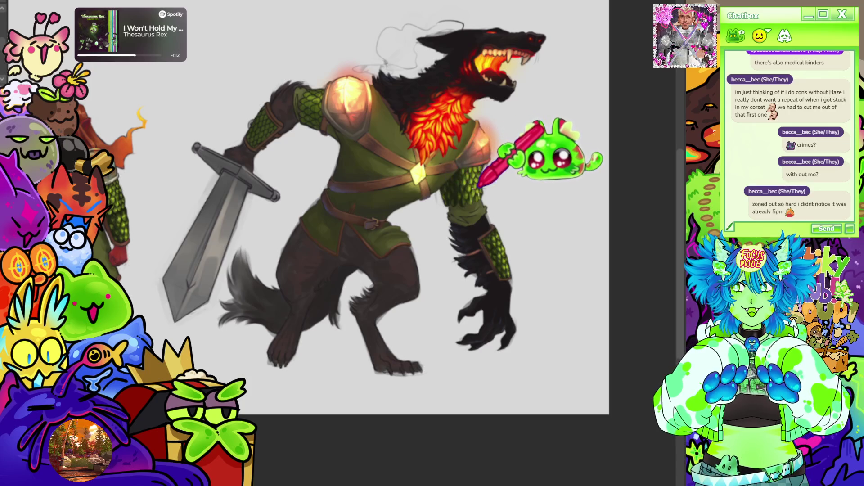
Draw a lasso loop around the scaled bracer on the werewolf's right forearm.
scroll(546, 180, "down", 3)
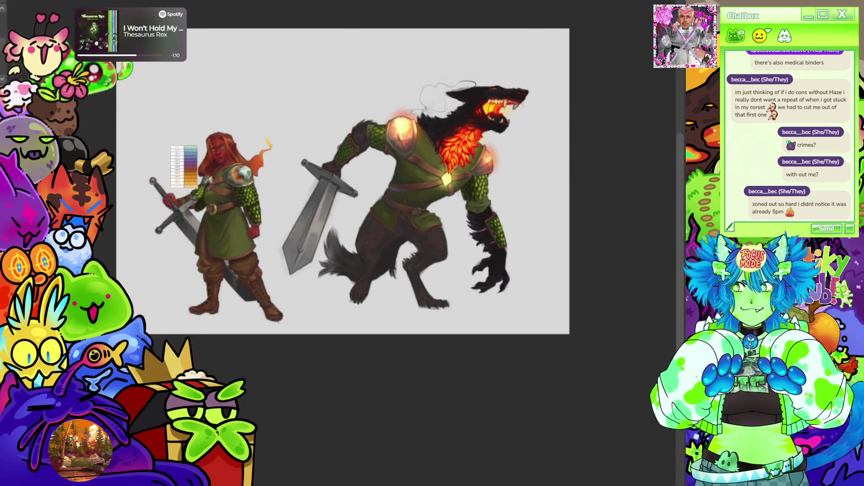
scroll(203, 193, "up", 5)
scroll(444, 203, "down", 3)
scroll(559, 230, "up", 5)
scroll(555, 250, "up", 1)
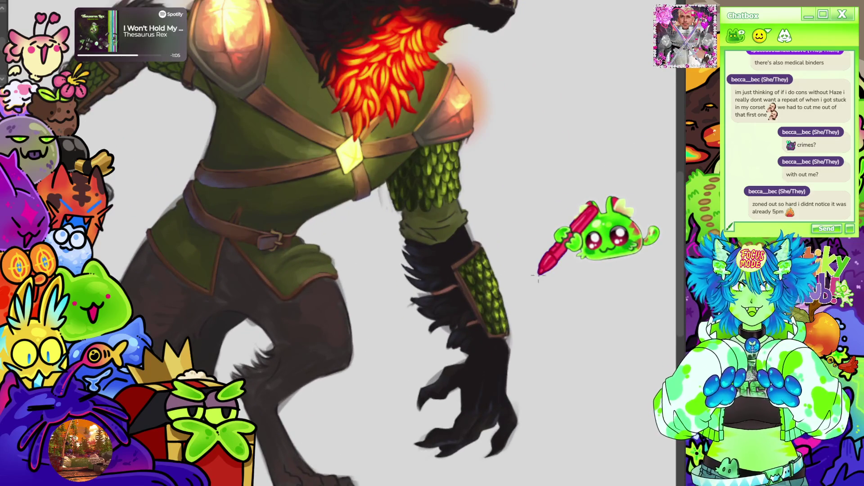
mouse_move(468, 235)
left_mouse_down()
mouse_move(446, 288)
mouse_move(512, 362)
mouse_move(470, 236)
left_mouse_up()
scroll(568, 278, "down", 3)
scroll(518, 266, "up", 3)
Select the sword-arm forearm area, then rotate and squash the bracer copy to fit the forearm.
left_click_drag(246, 152, 262, 204)
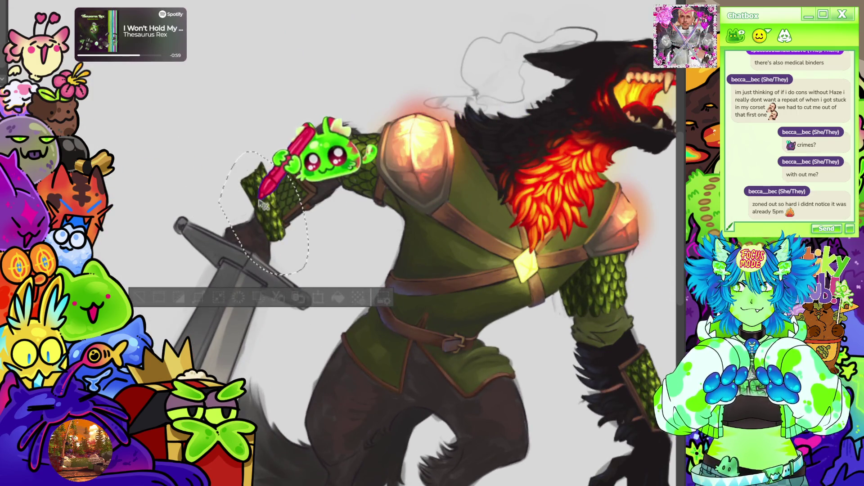
scroll(274, 208, "up", 2)
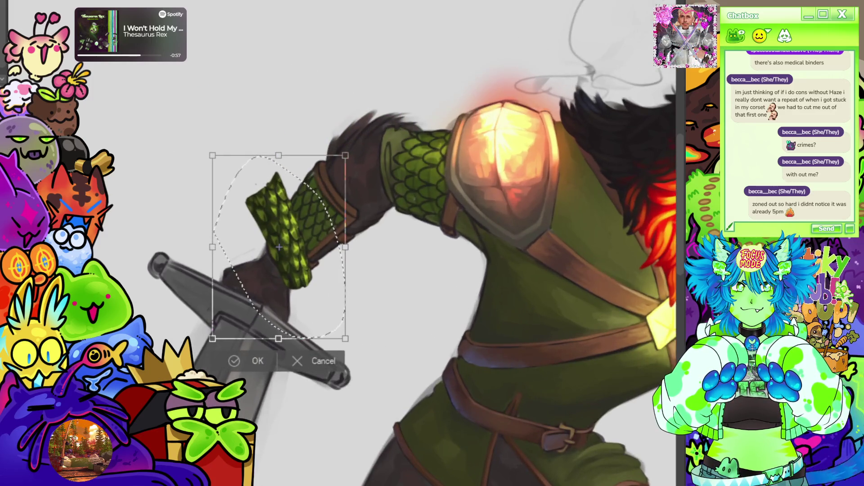
scroll(216, 151, "up", 3)
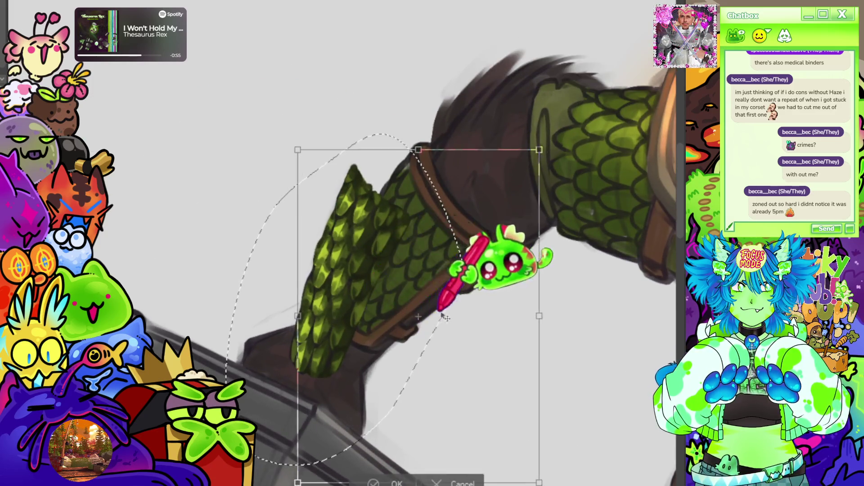
left_click_drag(610, 281, 587, 364)
mouse_move(482, 123)
left_mouse_down()
mouse_move(425, 180)
mouse_move(412, 168)
left_mouse_up()
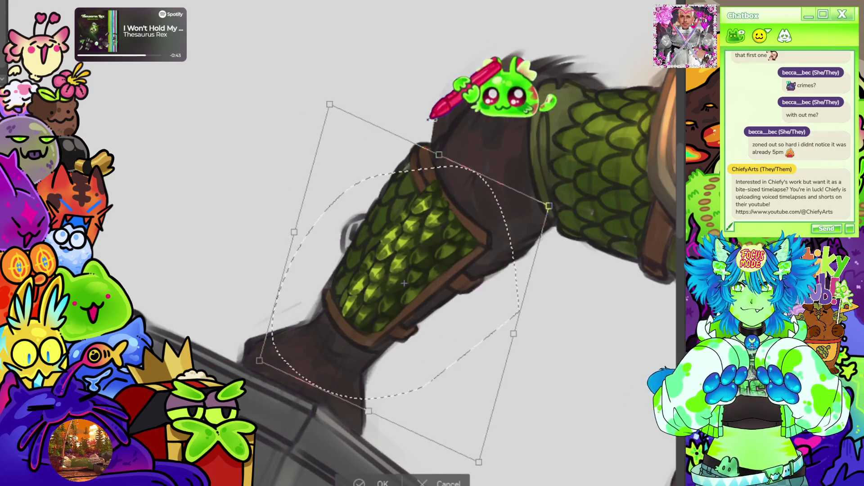
left_click_drag(330, 104, 311, 113)
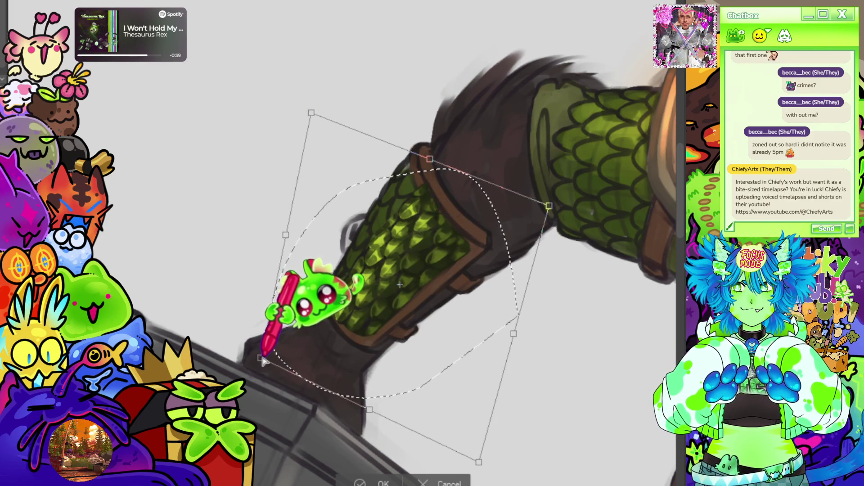
left_click_drag(430, 158, 425, 158)
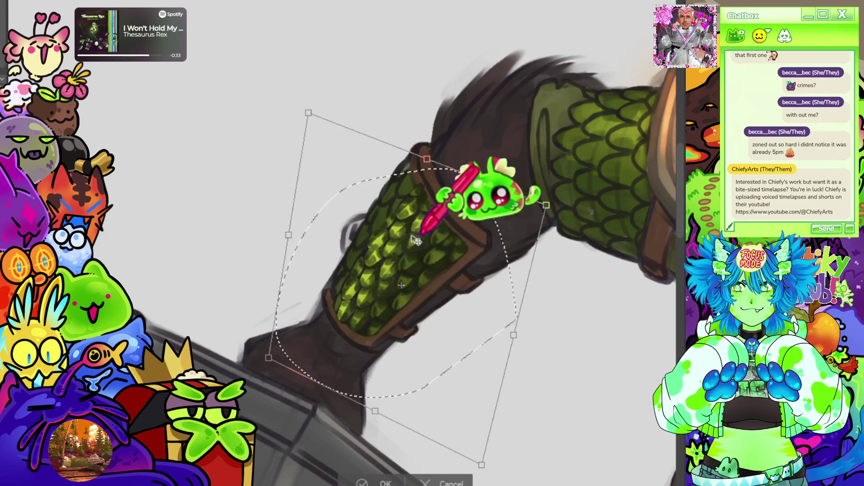
left_click_drag(309, 113, 312, 116)
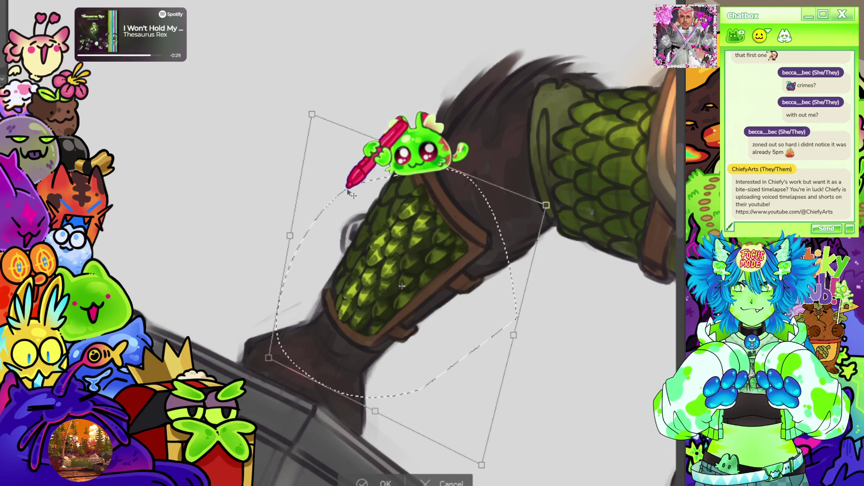
Widen the scale patch leftward, skew its top left, and commit the transform.
scroll(352, 195, "down", 2)
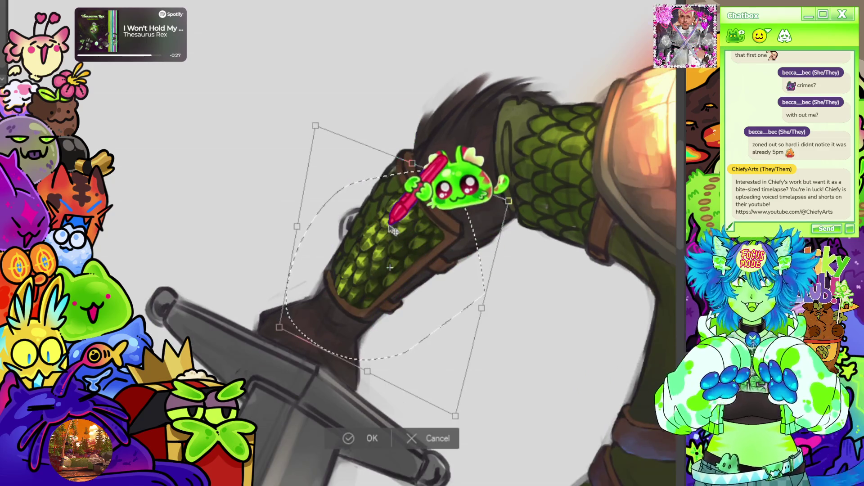
left_click_drag(289, 218, 278, 214)
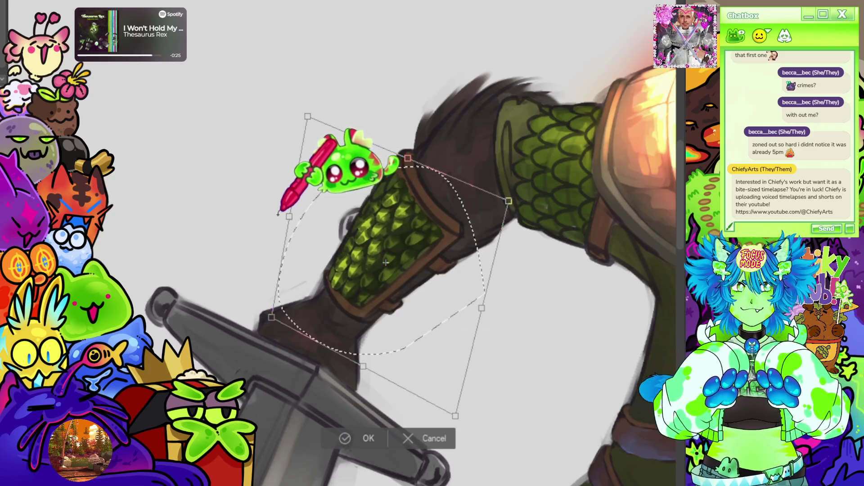
left_click_drag(471, 382, 474, 384)
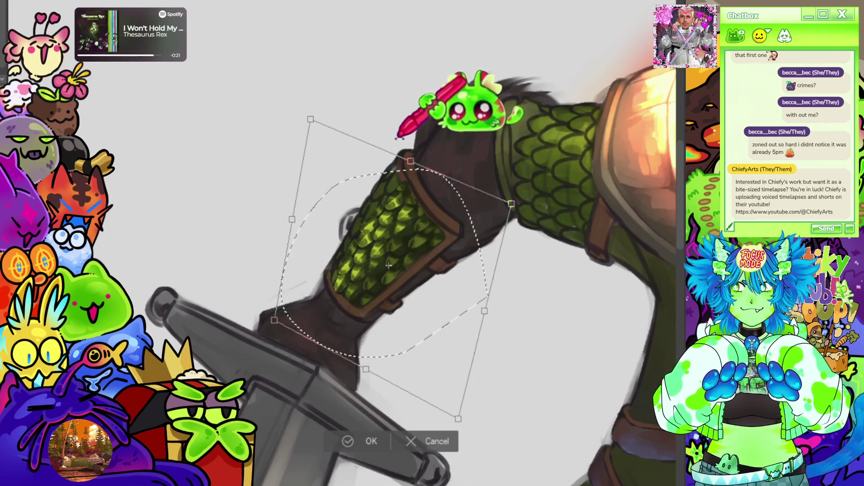
left_click_drag(410, 162, 405, 162)
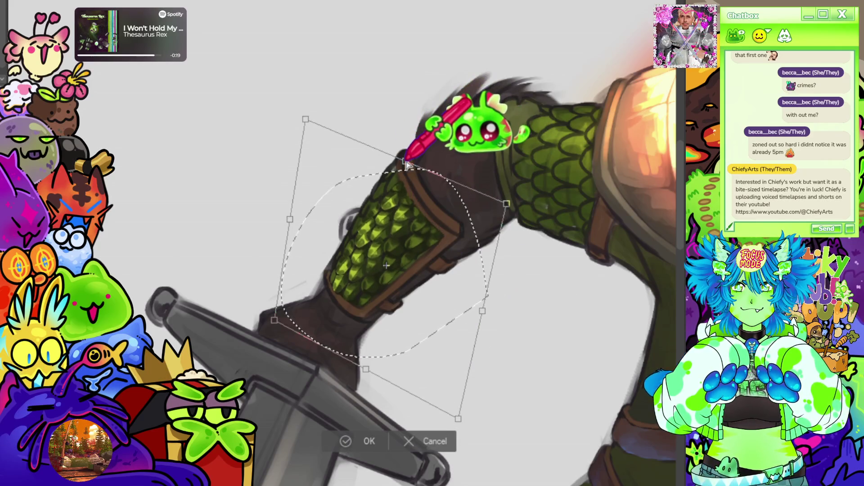
left_click(355, 441)
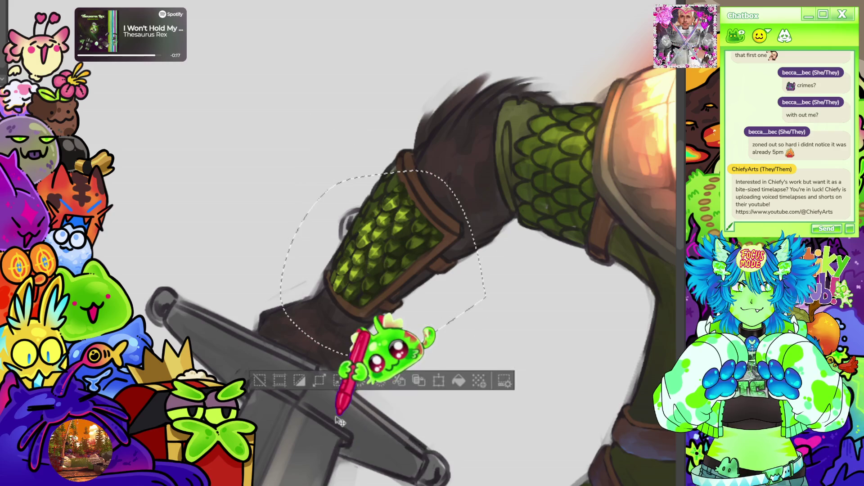
Zoom out to the whole canvas, then zoom in on the reference woman's shoulder and belt.
scroll(482, 193, "down", 3)
scroll(302, 136, "down", 3)
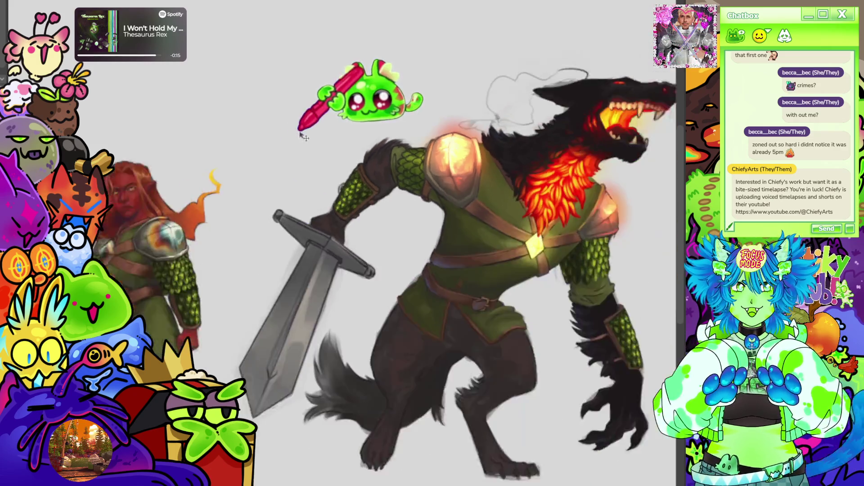
scroll(303, 136, "down", 2)
scroll(637, 165, "up", 2)
scroll(311, 227, "down", 3)
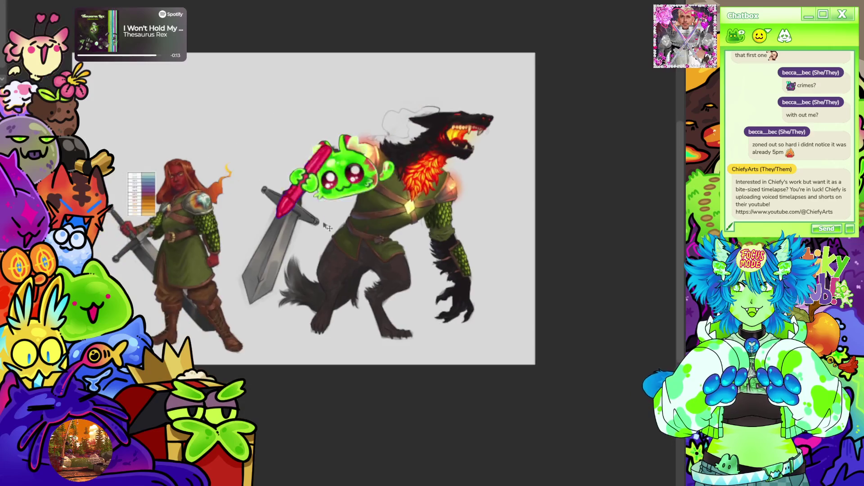
scroll(579, 164, "up", 2)
scroll(164, 193, "down", 2)
scroll(116, 145, "up", 5)
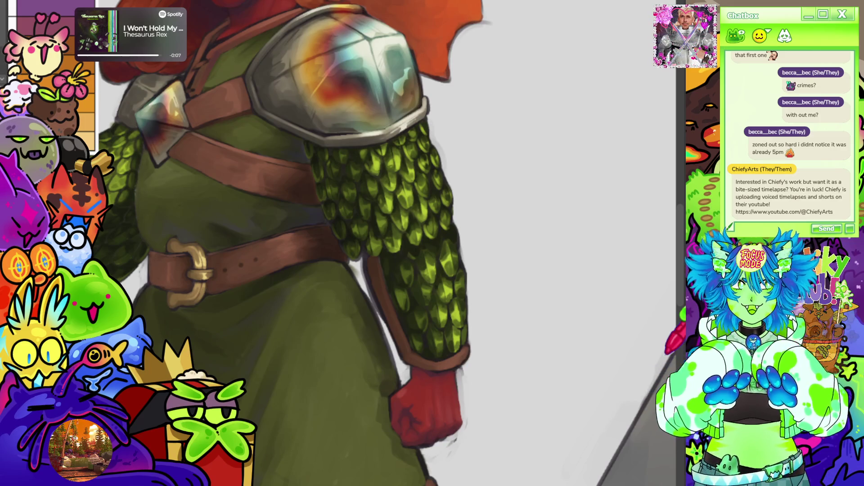
Lasso the scaled sleeve beneath the reference's shoulder plate, then zoom out.
left_click_drag(313, 194, 352, 264)
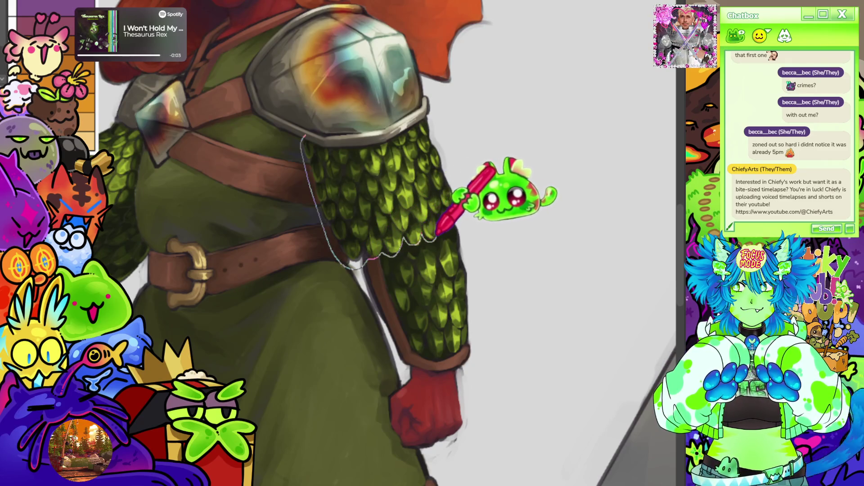
left_click_drag(450, 227, 428, 109)
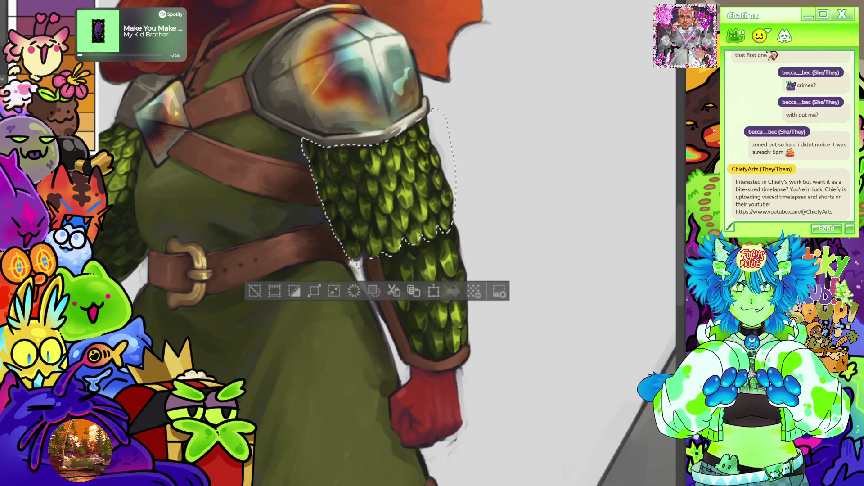
scroll(301, 244, "up", 2)
scroll(461, 111, "up", 3)
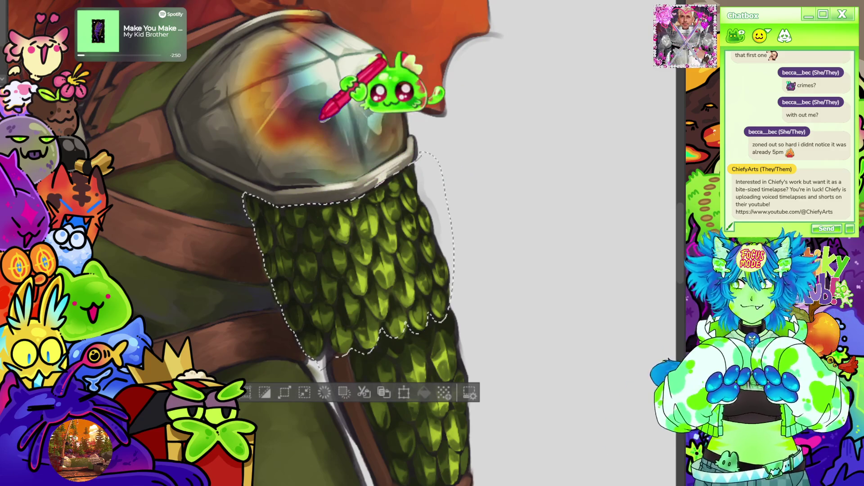
scroll(322, 119, "down", 10)
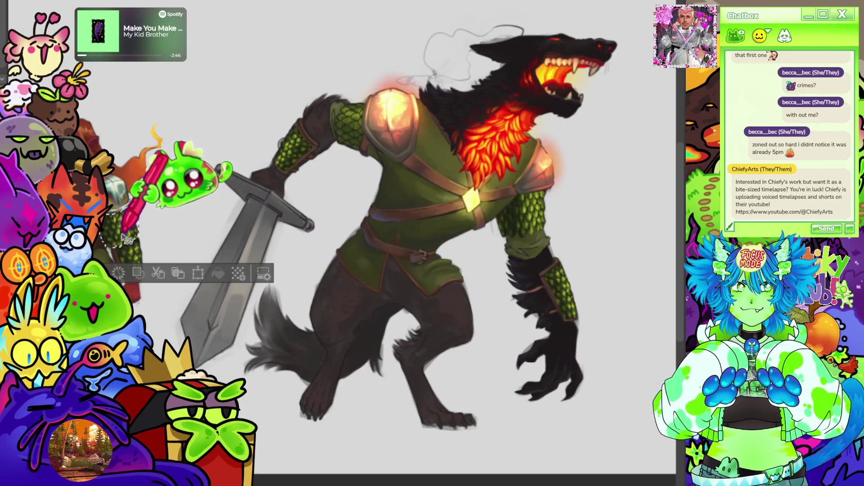
Clear the selection and begin a Free Transform (Ctrl+T) of the upper-arm scale patch.
scroll(537, 183, "up", 2)
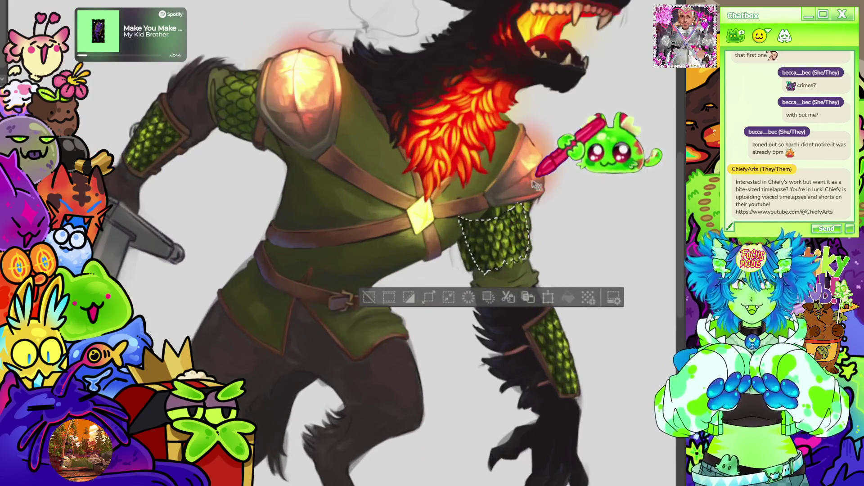
scroll(537, 182, "up", 1)
scroll(558, 273, "down", 3)
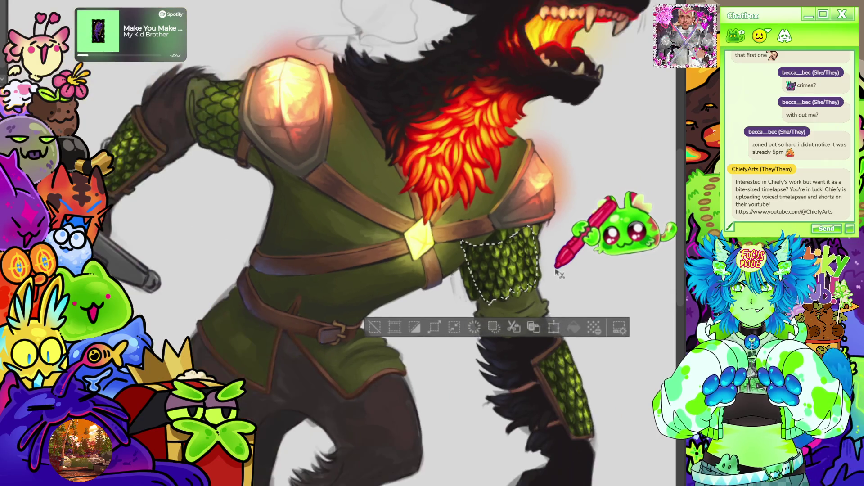
mouse_move(396, 225)
left_mouse_down()
mouse_move(243, 106)
mouse_move(318, 144)
mouse_move(243, 78)
mouse_move(390, 270)
left_mouse_up()
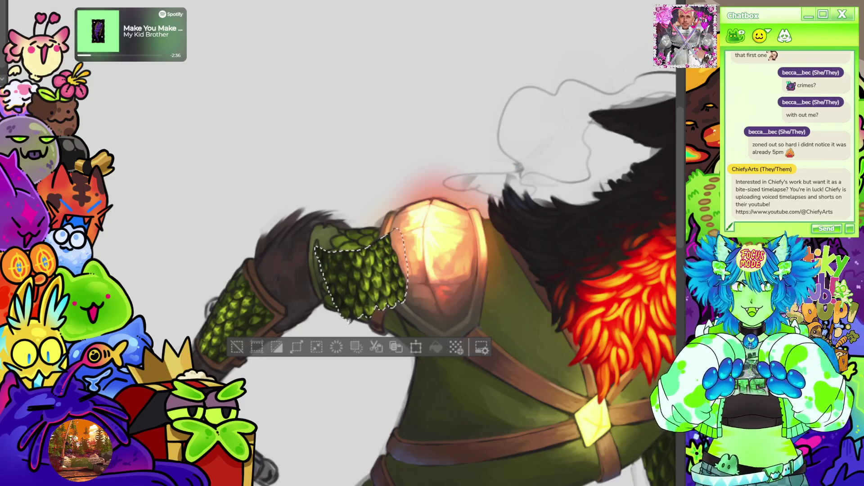
left_click_drag(405, 113, 396, 184)
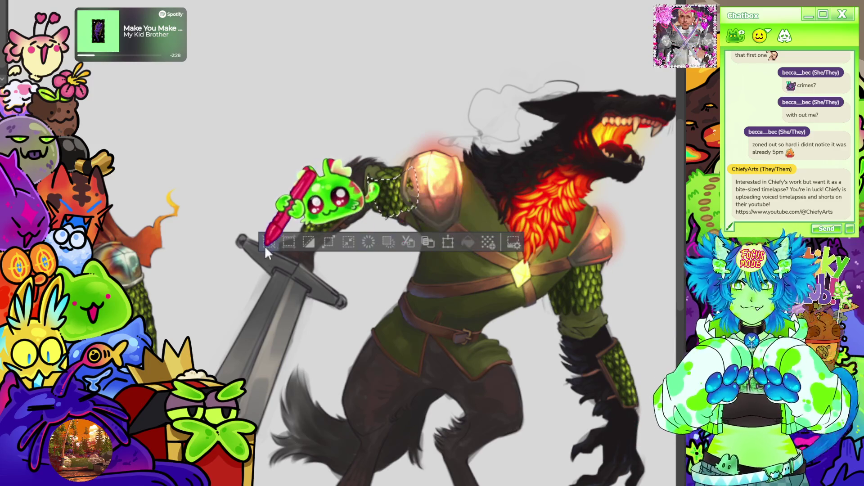
left_click(268, 243)
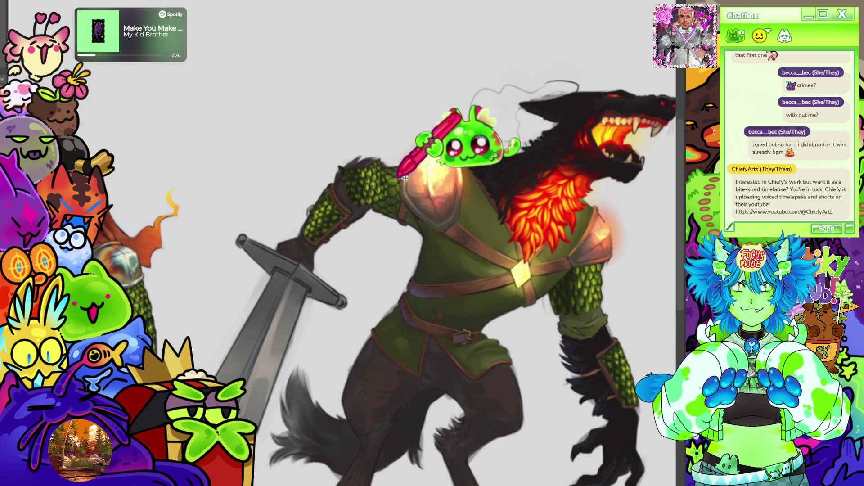
key("ctrl+t")
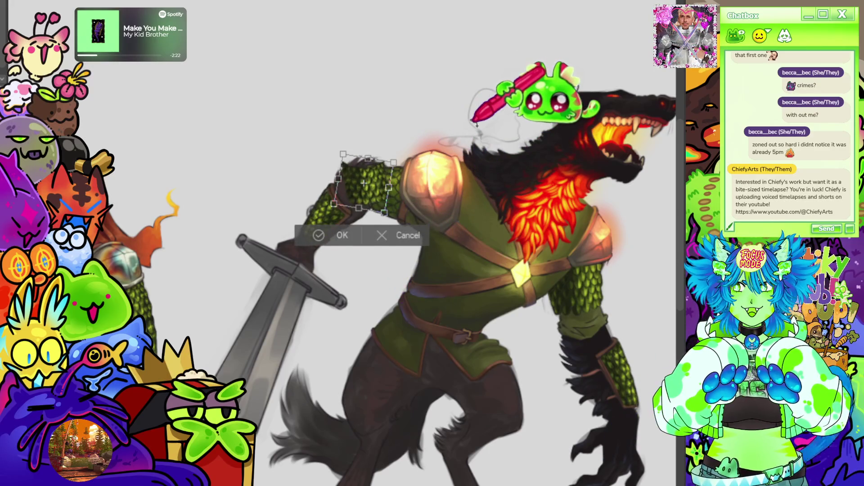
Rotate the scale patch about 17° clockwise, slide it under the pauldron, stretch its right corners, and commit.
left_click_drag(450, 108, 468, 136)
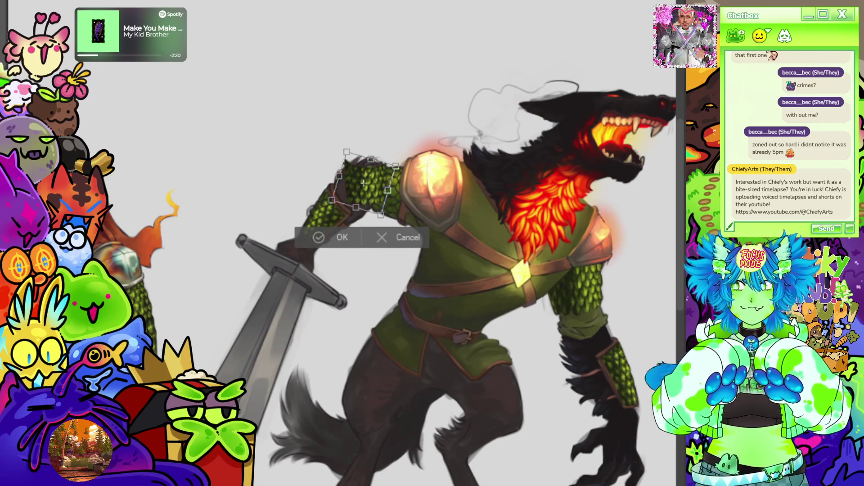
scroll(428, 183, "up", 5)
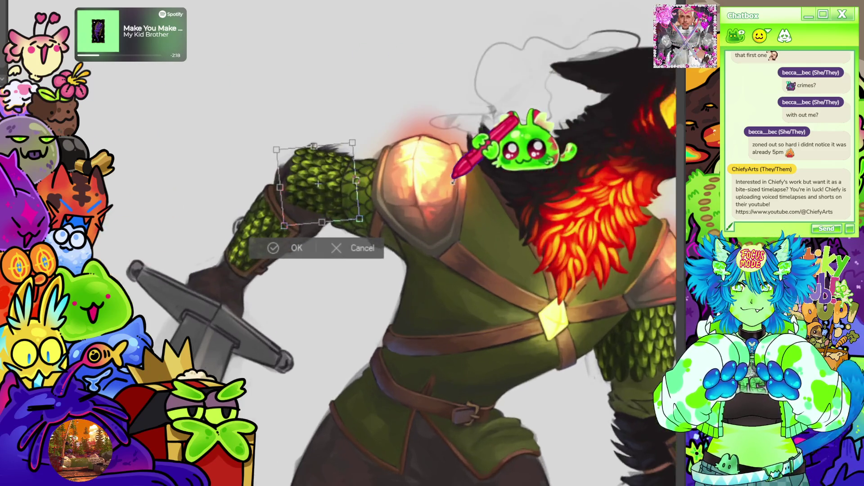
scroll(334, 207, "up", 2)
mouse_move(367, 264)
left_mouse_down()
mouse_move(497, 274)
mouse_move(498, 257)
mouse_move(484, 281)
left_mouse_up()
left_click_drag(421, 260, 439, 319)
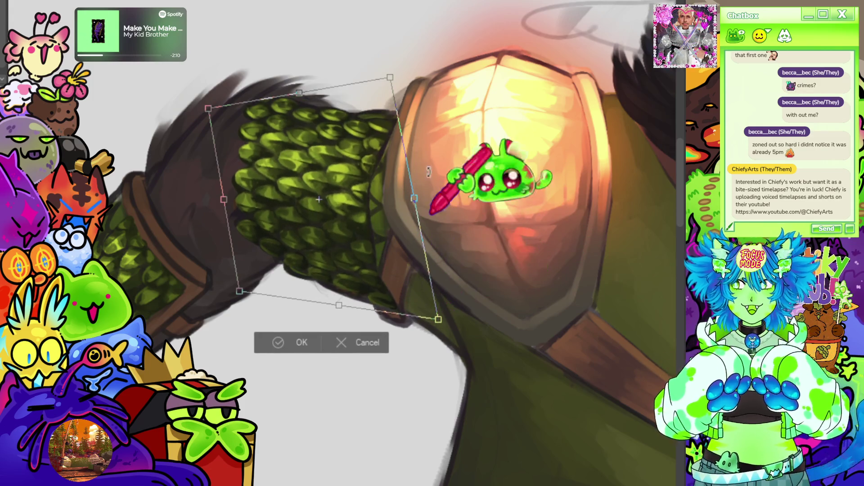
left_click_drag(393, 79, 449, 71)
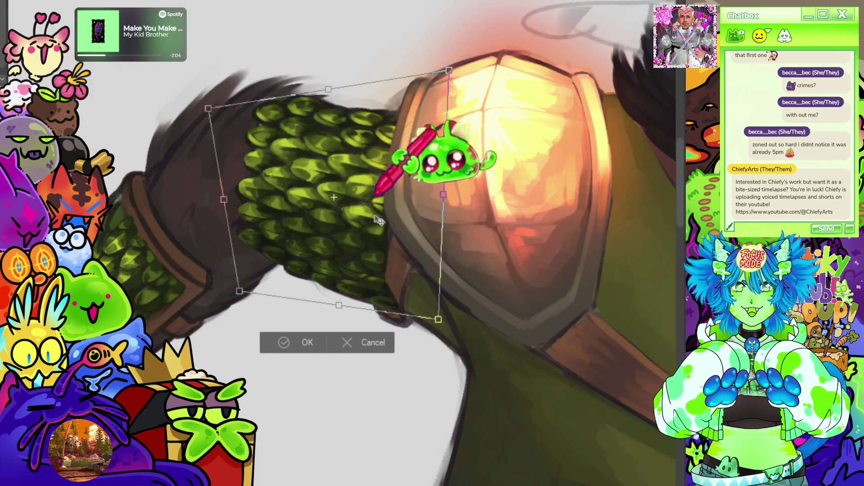
left_click(289, 342)
scroll(310, 314, "down", 6)
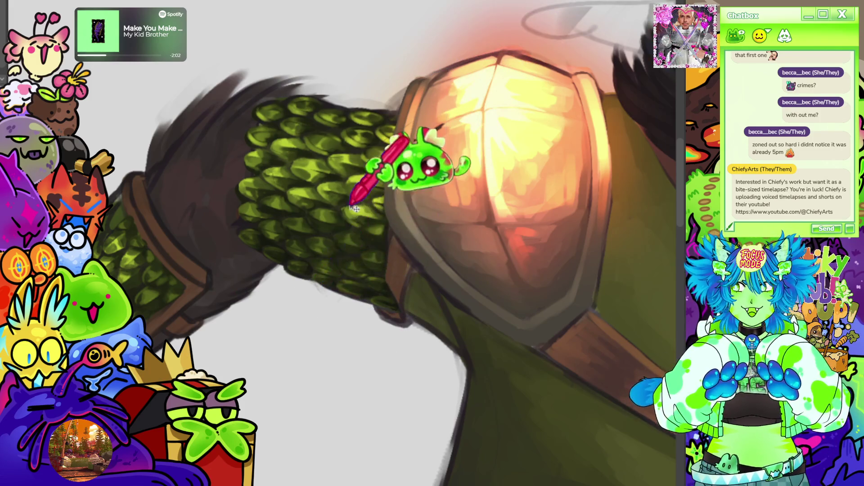
scroll(337, 120, "down", 2)
scroll(346, 108, "up", 6)
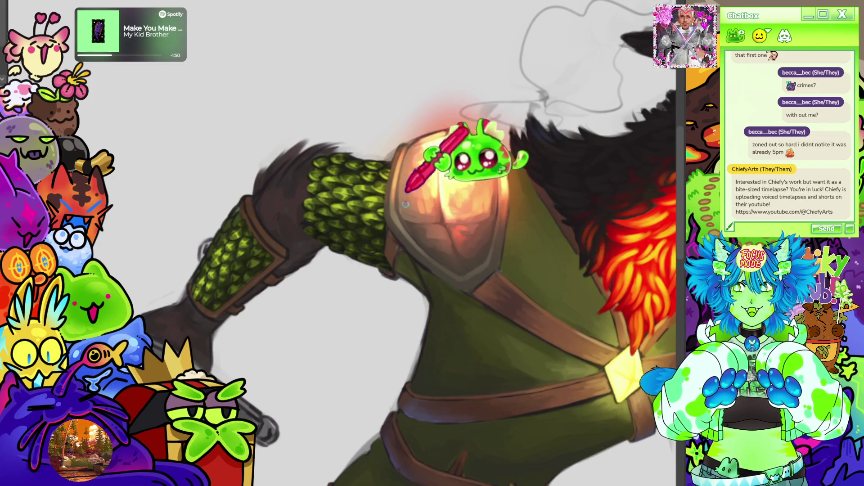
key("ctrl+0")
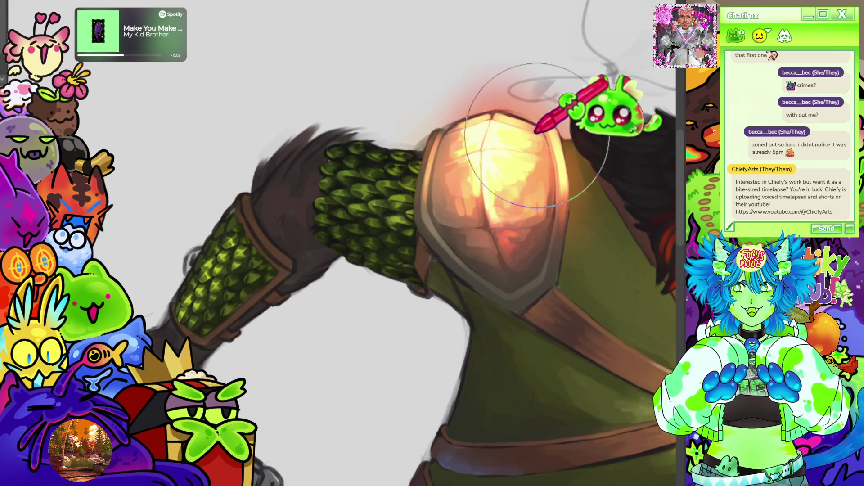
scroll(536, 131, "down", 5)
scroll(578, 27, "up", 4)
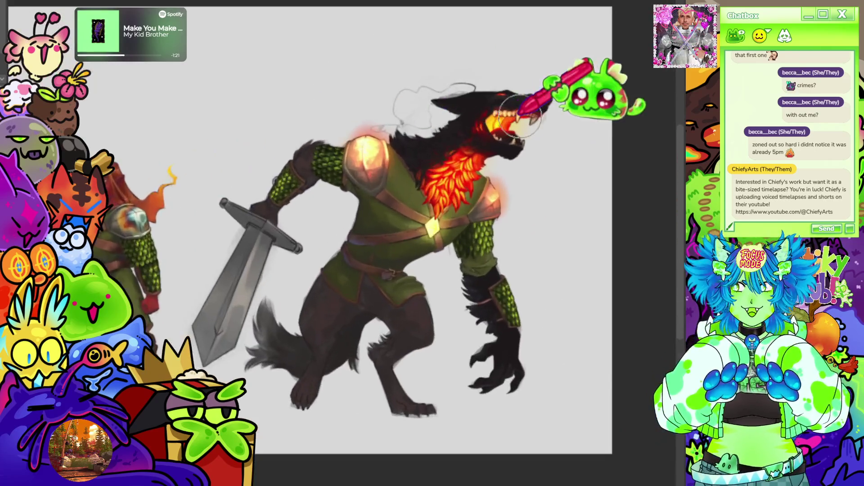
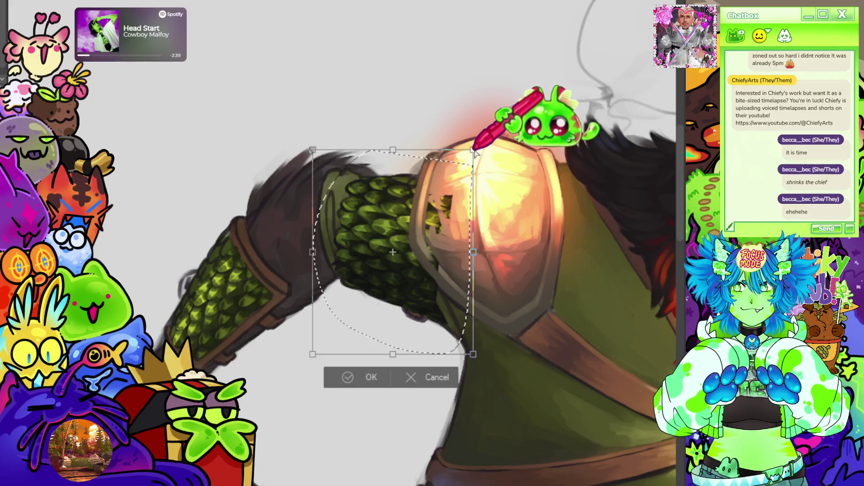
Skew the sleeve's top edge up under the left shoulder pad and paint over the pad's dark marks.
left_click_drag(479, 138, 483, 132)
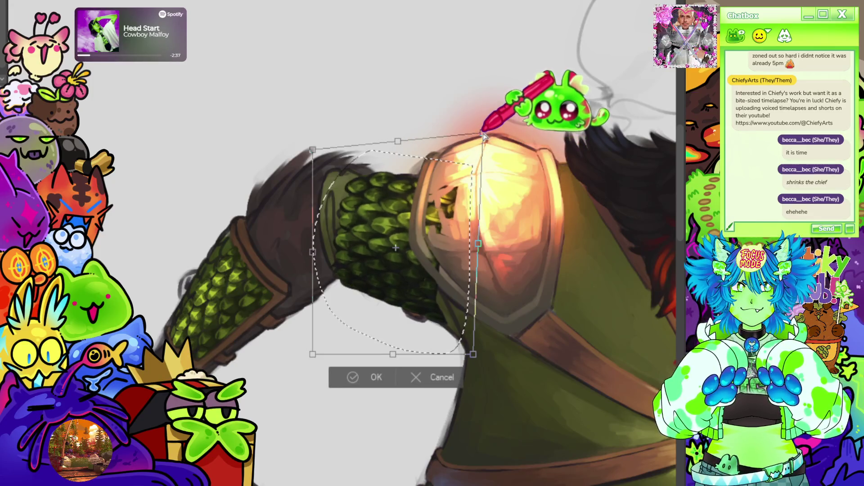
key("Return")
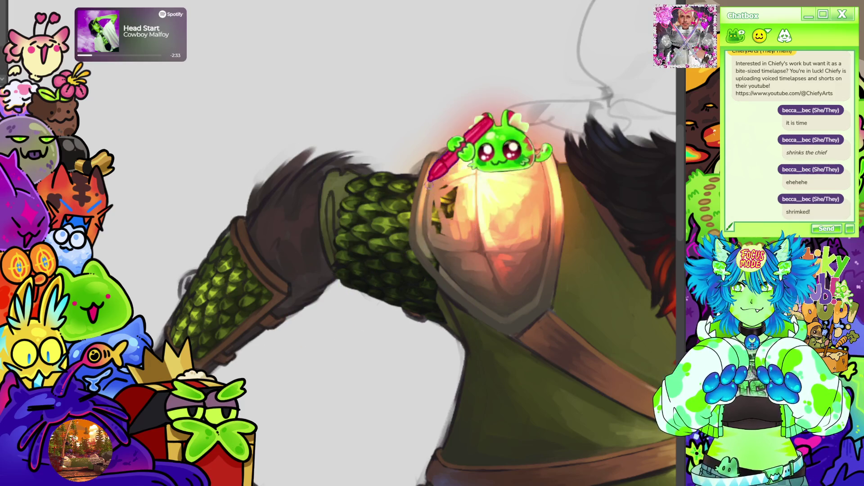
left_click_drag(443, 270, 456, 184)
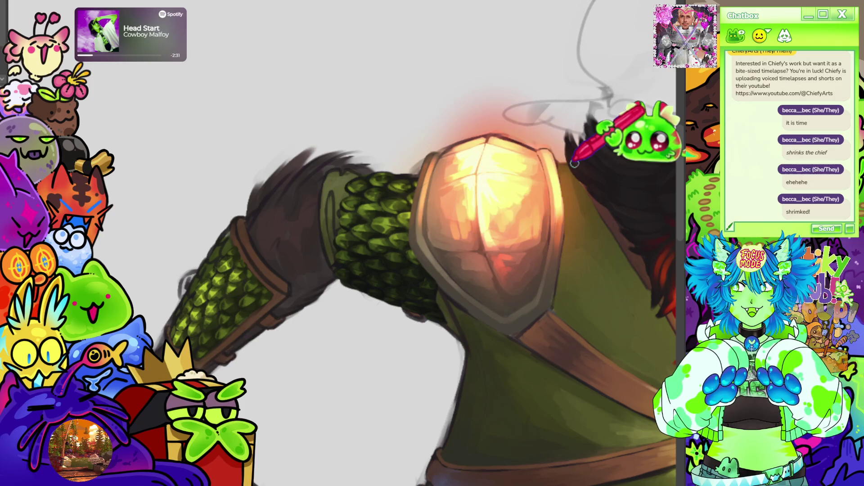
scroll(389, 158, "down", 10)
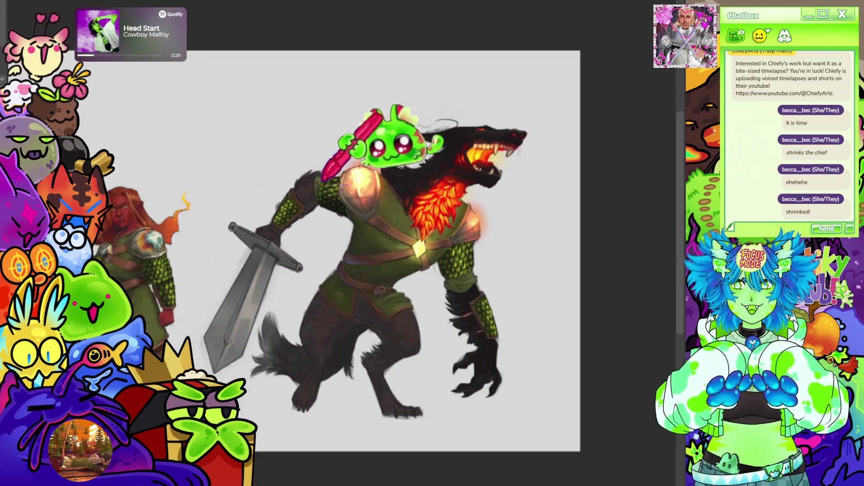
Select the right-arm scaled sleeve and pull its lower-left corner slightly up-left so it tucks under the pauldron.
scroll(383, 210, "down", 2)
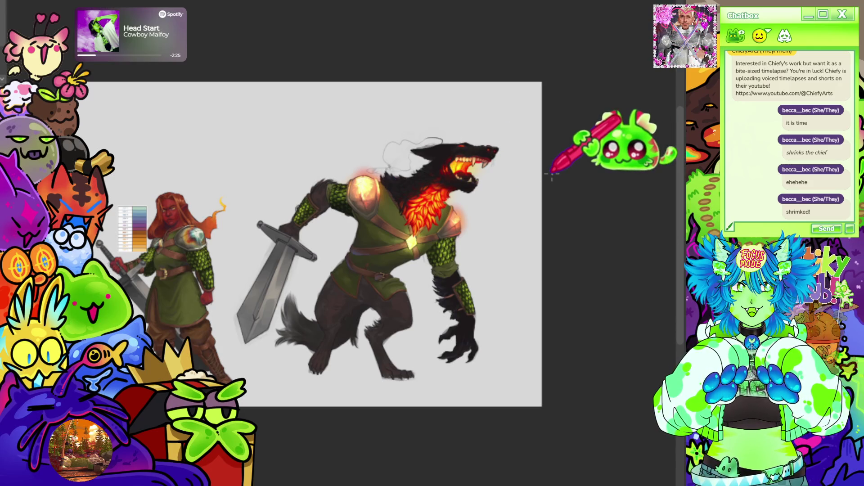
scroll(529, 247, "up", 10)
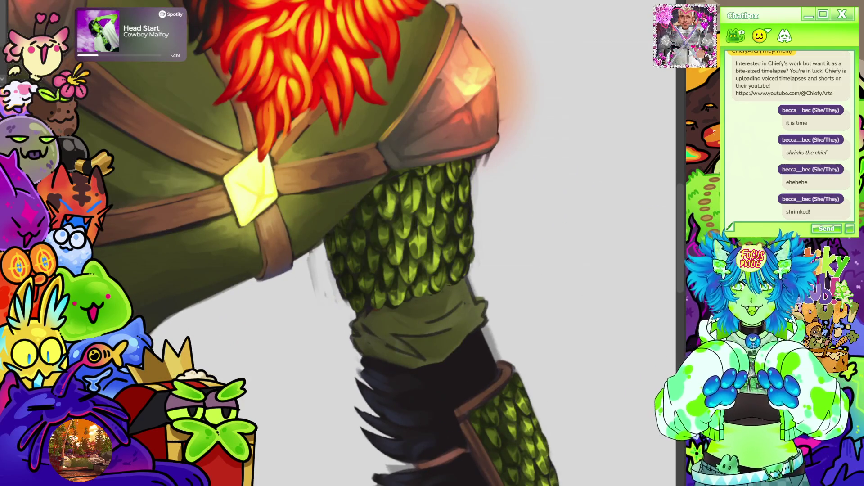
mouse_move(380, 135)
left_mouse_down()
mouse_move(306, 225)
mouse_move(509, 279)
mouse_move(493, 142)
left_mouse_up()
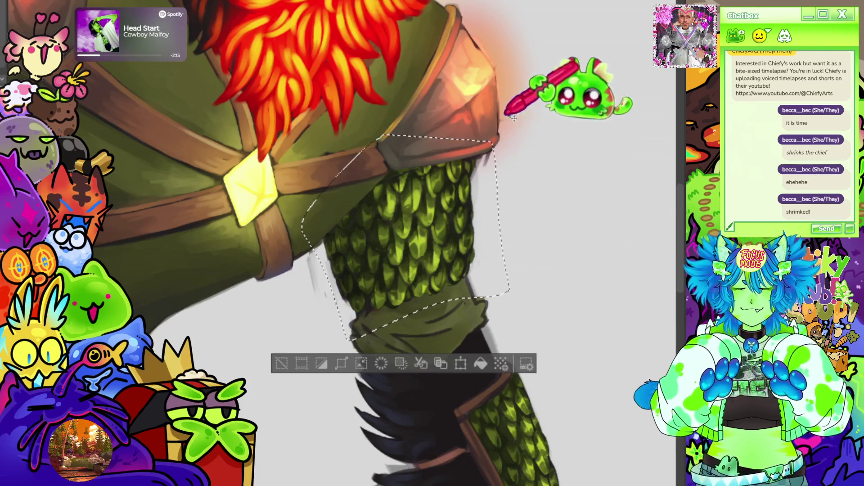
key("ctrl+t")
left_click_drag(301, 341, 290, 333)
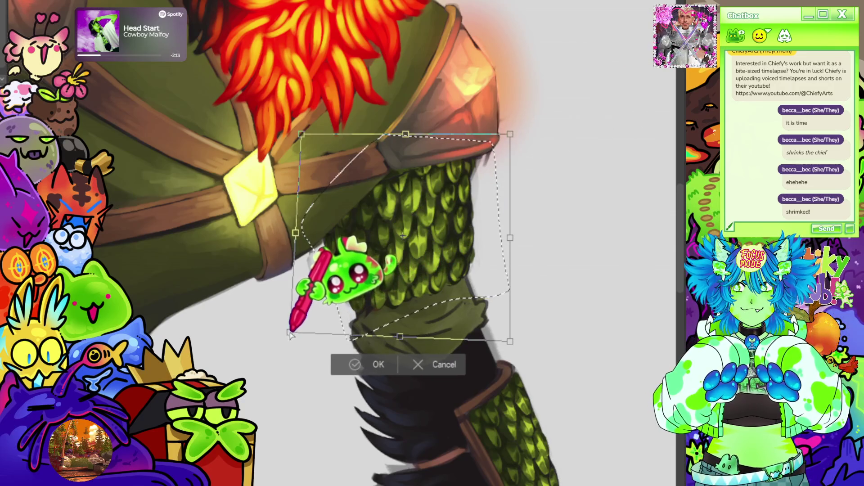
key("Return")
key("ctrl+d")
scroll(344, 198, "up", 3)
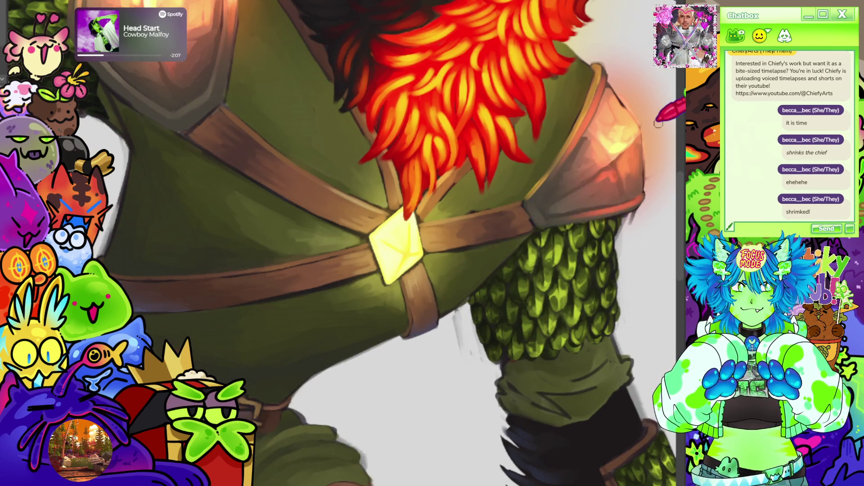
Paint crisper scales on the right sleeve with bright highlights and darker edges.
scroll(658, 124, "down", 3)
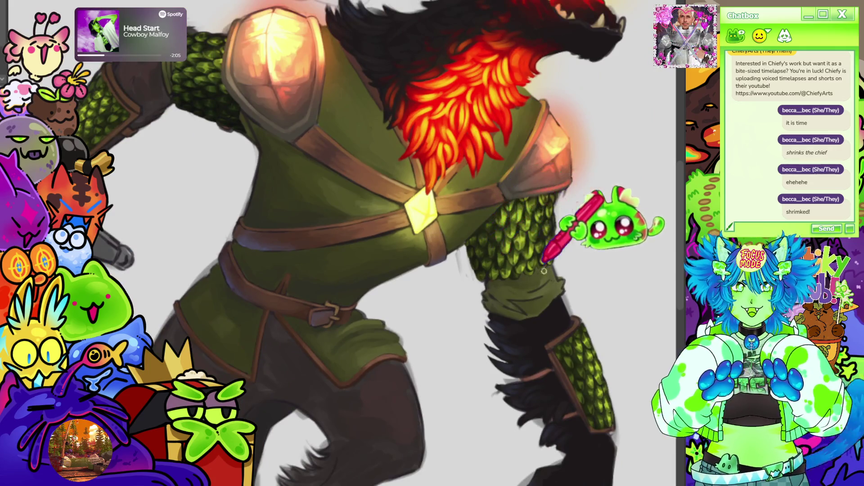
scroll(603, 266, "up", 3)
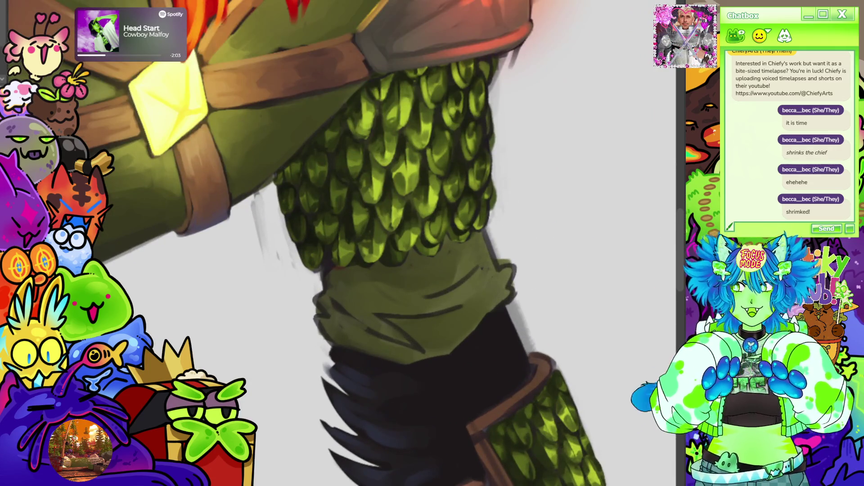
scroll(487, 181, "up", 3)
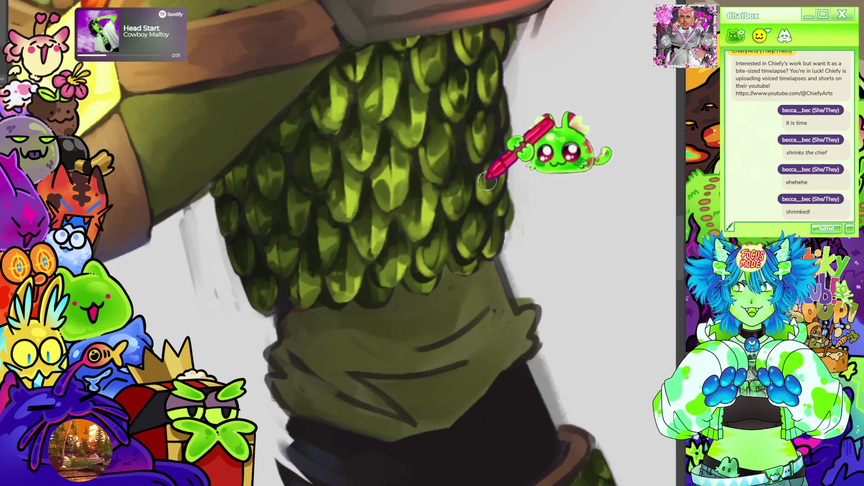
key("ctrl+t")
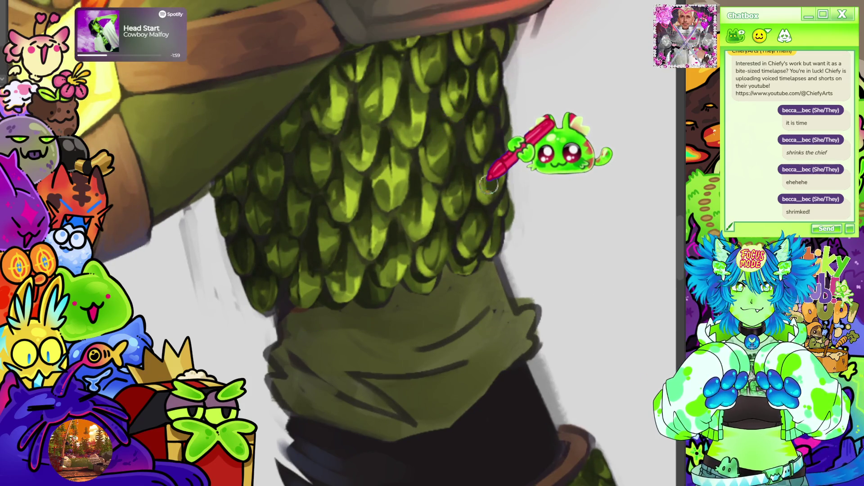
scroll(487, 182, "down", 2)
scroll(486, 204, "down", 5)
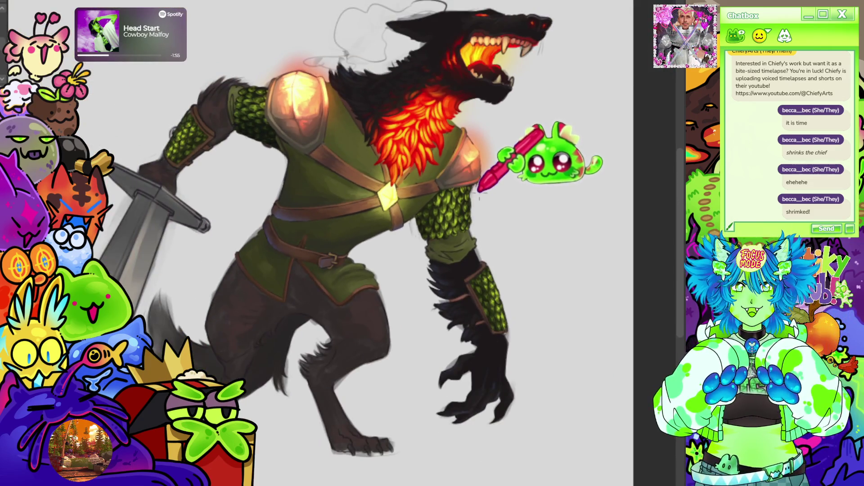
scroll(478, 206, "up", 5)
scroll(458, 261, "up", 1)
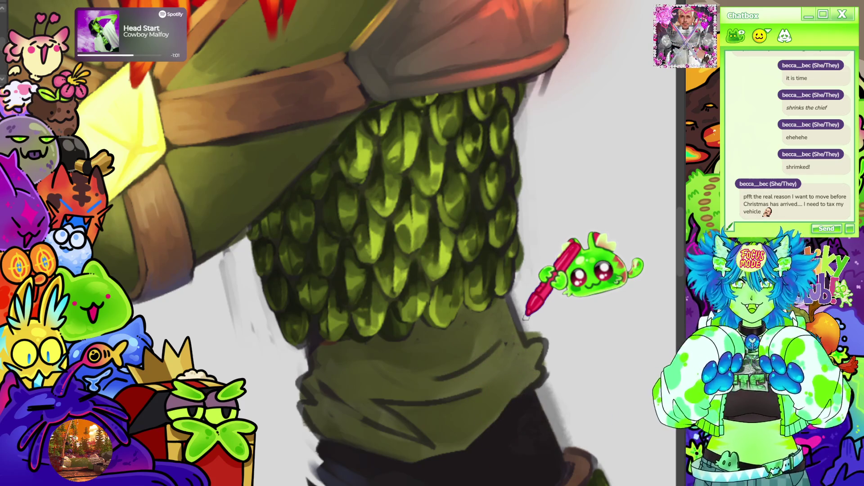
scroll(407, 315, "up", 2)
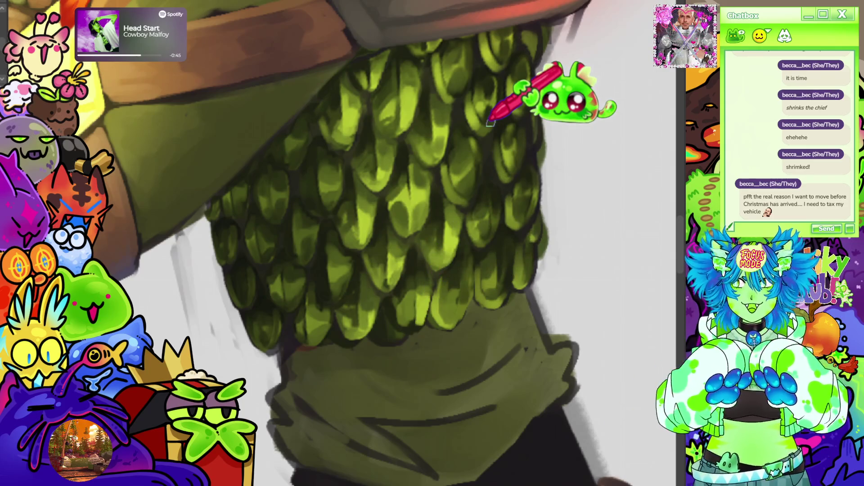
scroll(504, 139, "down", 3)
scroll(450, 207, "up", 3)
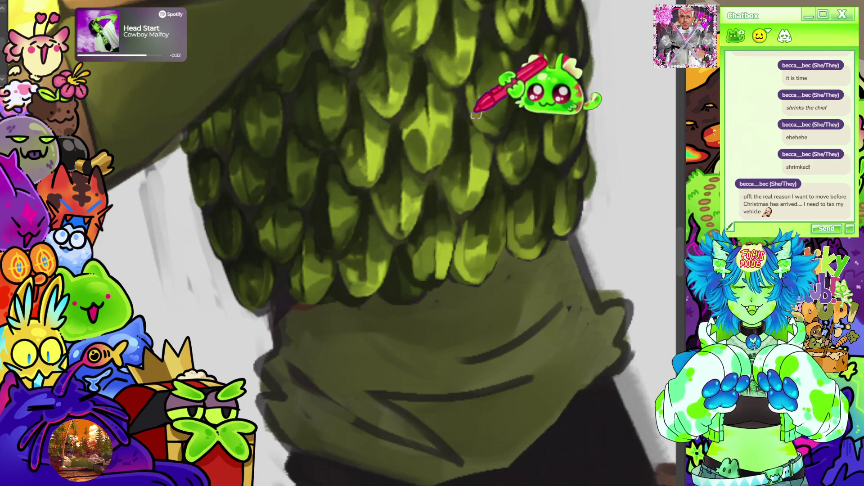
scroll(498, 135, "down", 2)
scroll(416, 176, "down", 2)
scroll(498, 155, "up", 4)
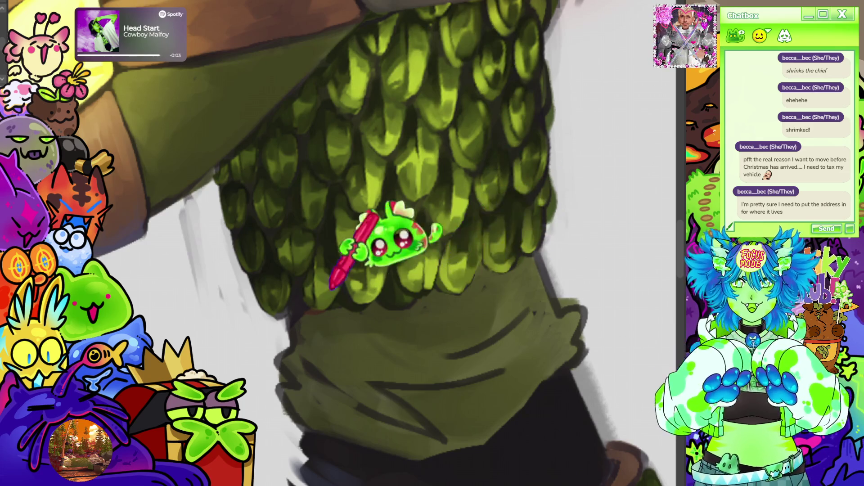
scroll(356, 293, "down", 5)
scroll(363, 198, "down", 5)
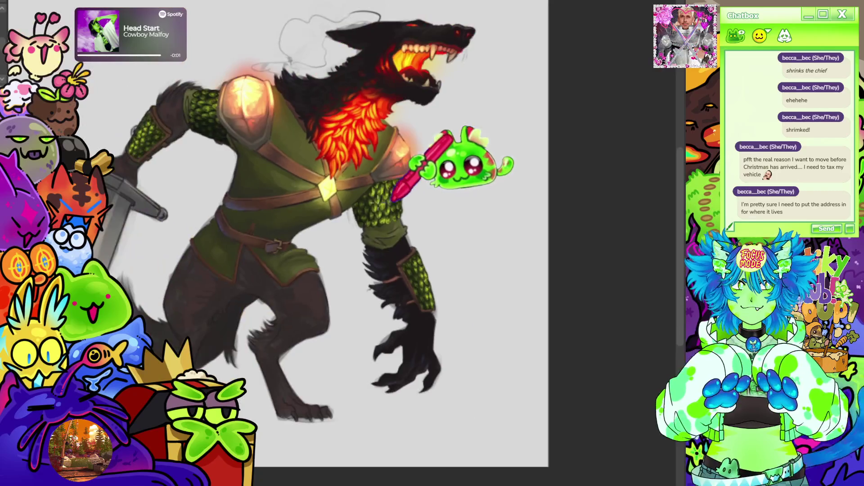
scroll(357, 194, "up", 3)
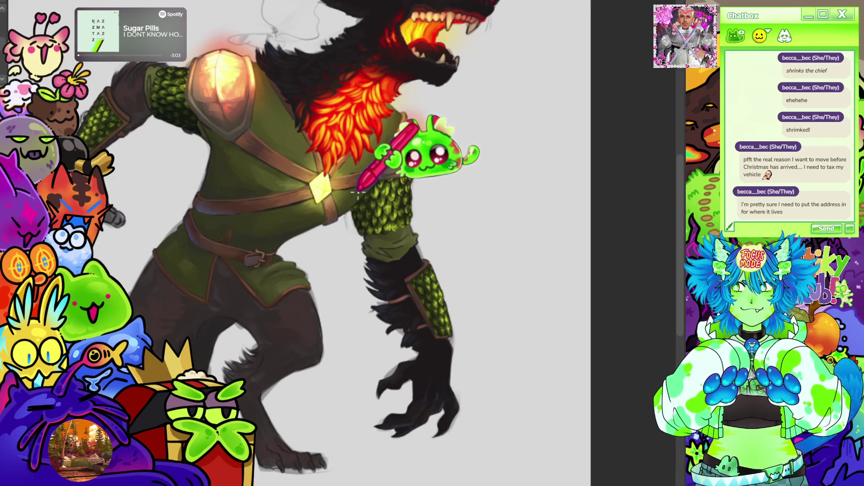
scroll(405, 144, "down", 5)
scroll(328, 108, "up", 8)
scroll(157, 212, "up", 3)
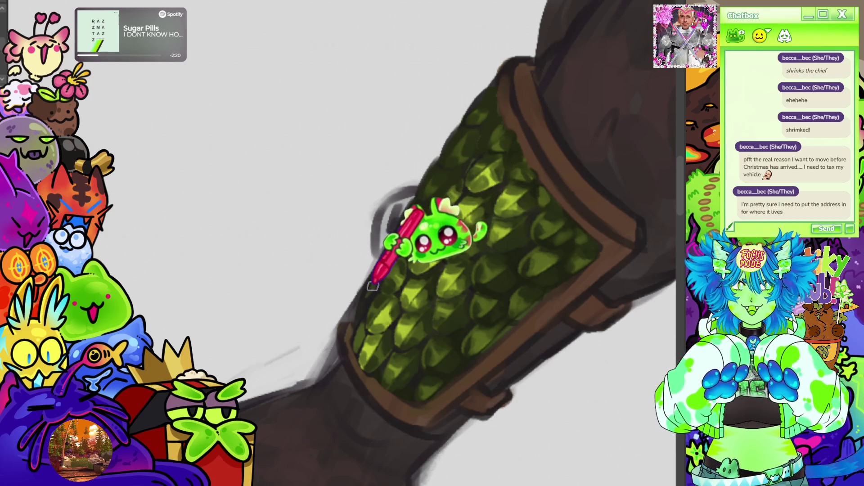
Darken and smooth the upper bracer scales, adding shadow to the green scale-mail sleeve.
mouse_move(361, 274)
left_mouse_down()
mouse_move(398, 229)
mouse_move(403, 241)
left_mouse_up()
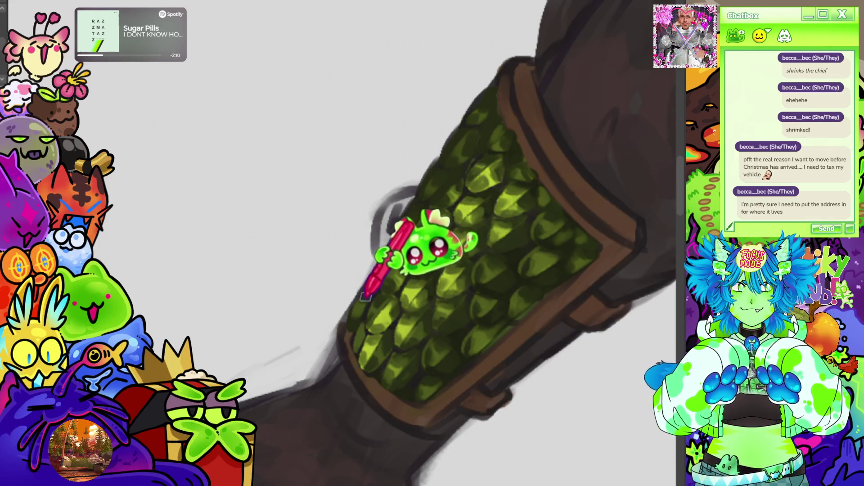
scroll(495, 155, "down", 3)
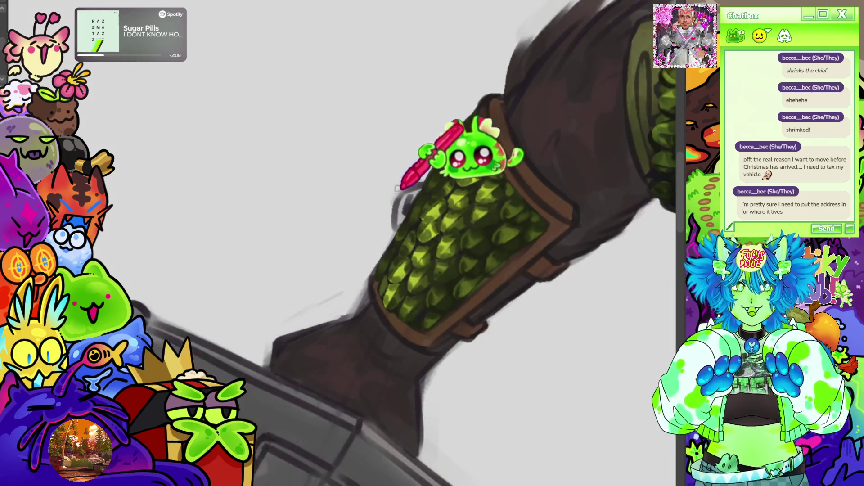
scroll(454, 135, "up", 3)
scroll(434, 198, "up", 3)
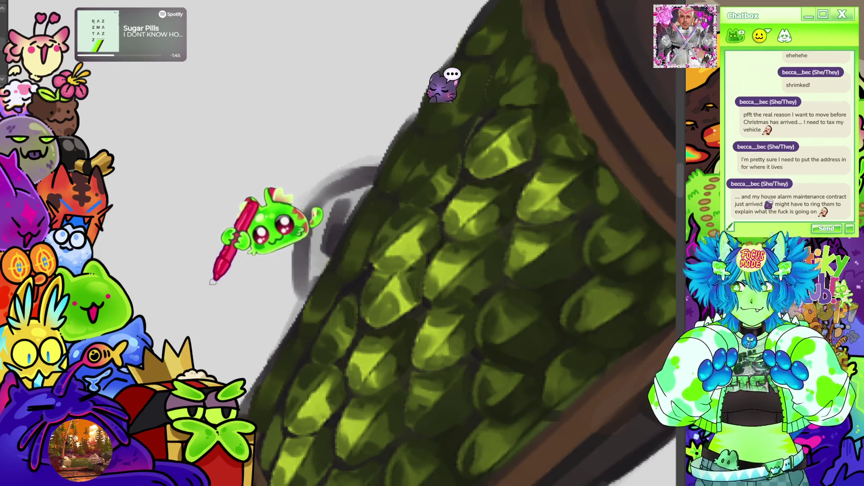
scroll(220, 272, "down", 5)
scroll(222, 275, "up", 5)
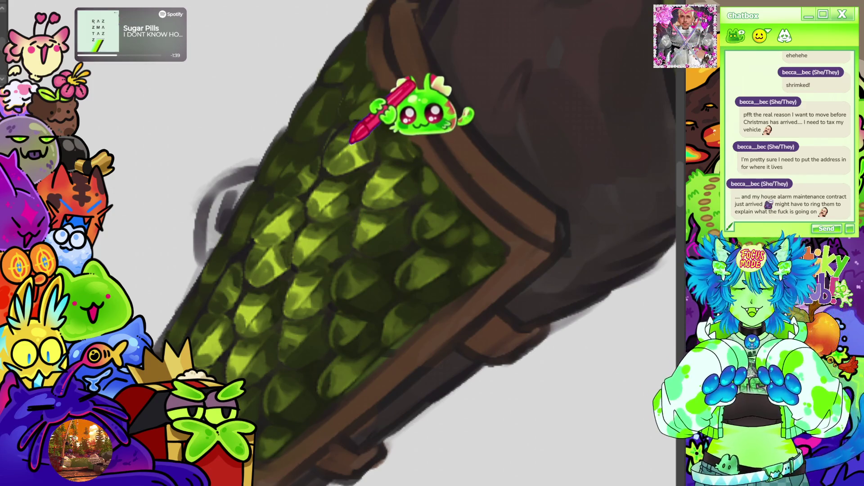
scroll(369, 155, "down", 2)
scroll(238, 141, "up", 2)
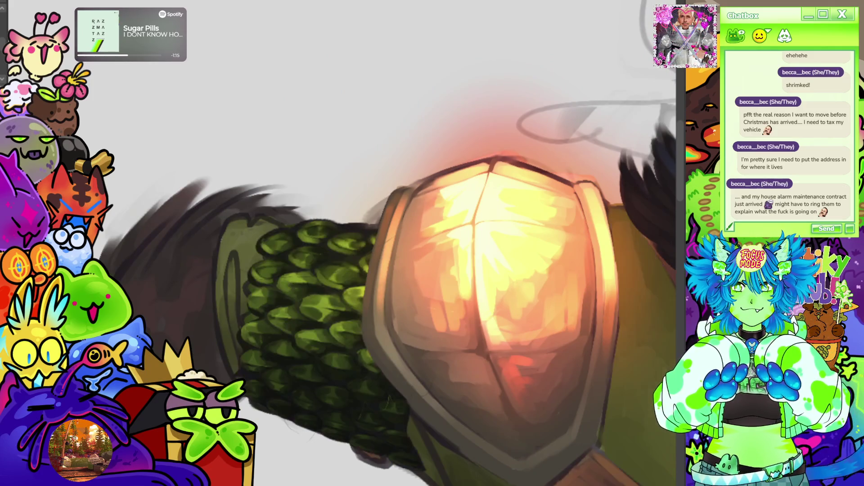
scroll(354, 217, "up", 5)
scroll(354, 218, "down", 2)
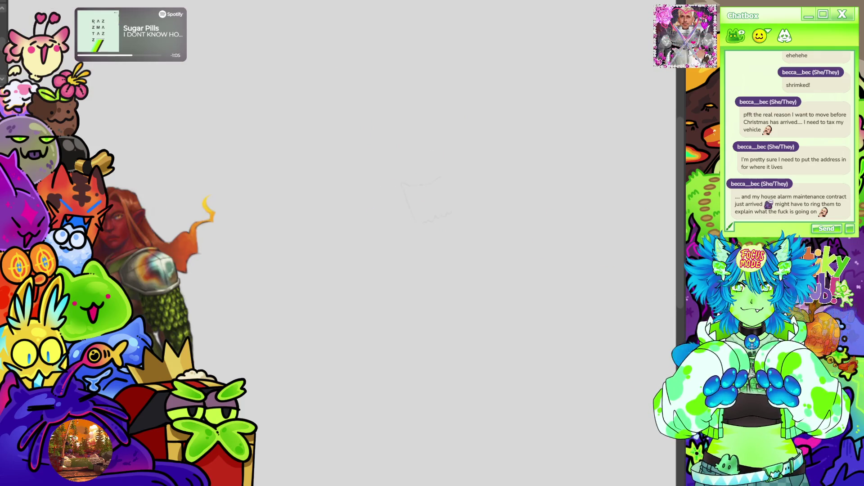
mouse_move(463, 125)
left_mouse_down()
mouse_move(416, 283)
mouse_move(481, 198)
left_mouse_up()
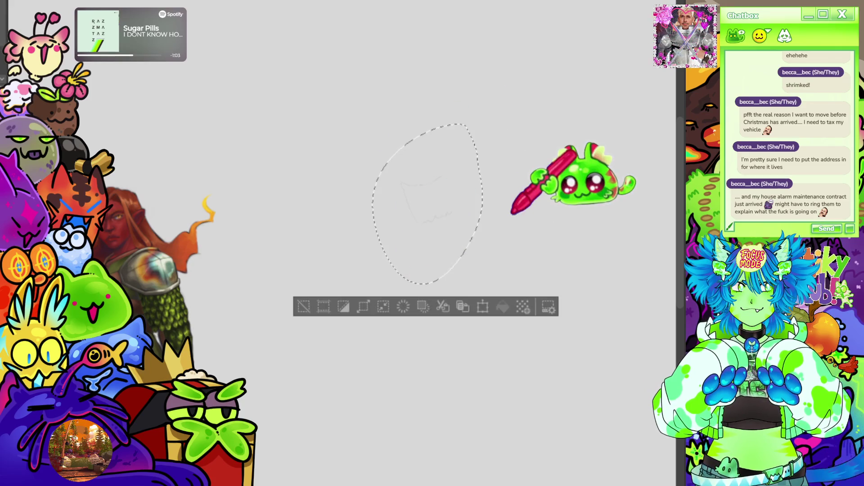
left_click(304, 307)
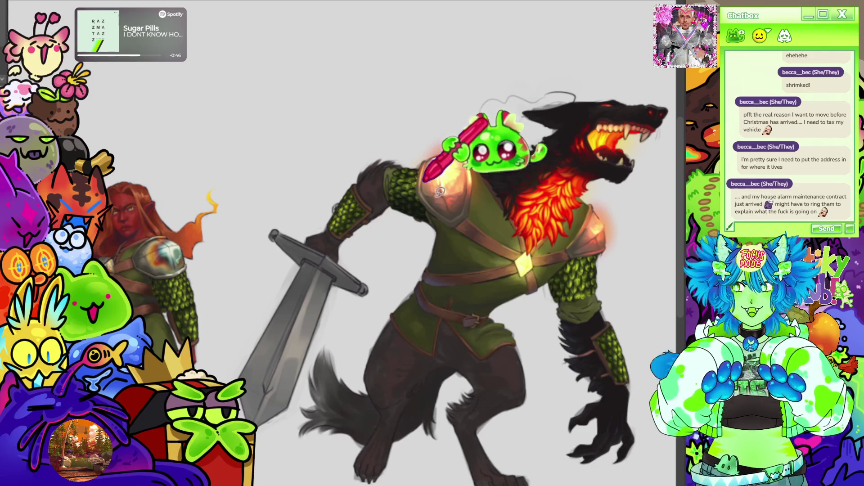
scroll(351, 203, "up", 6)
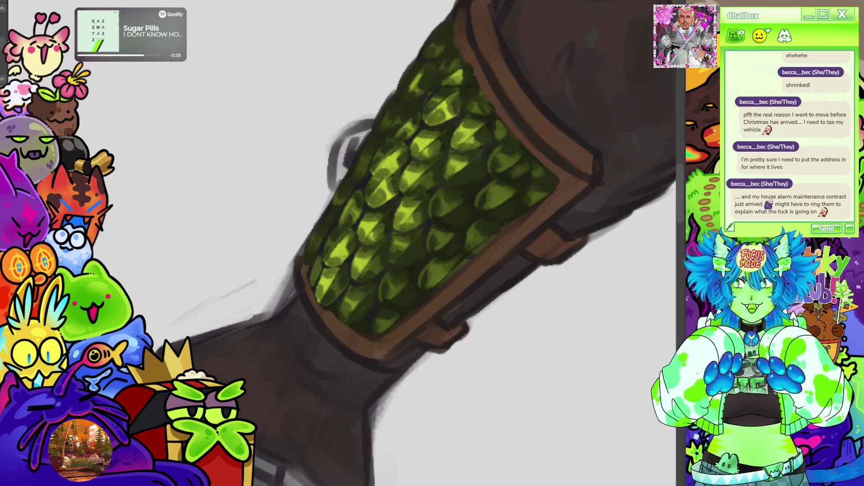
scroll(432, 243, "up", 3)
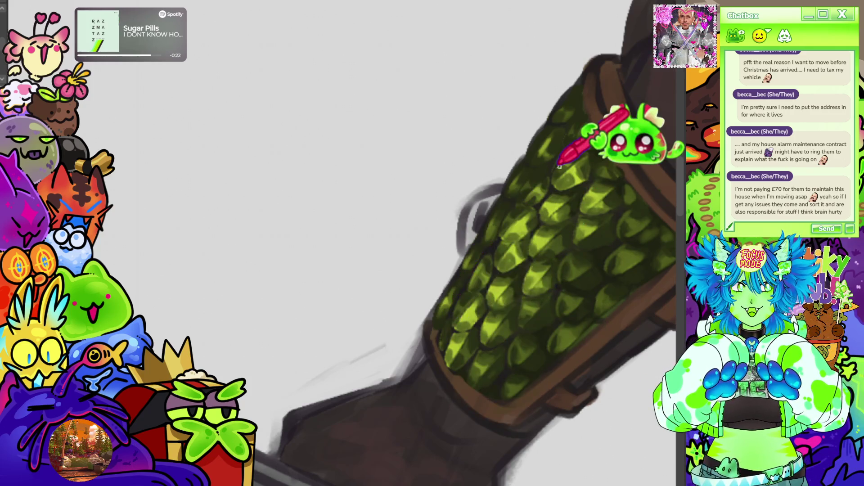
left_click_drag(290, 270, 183, 232)
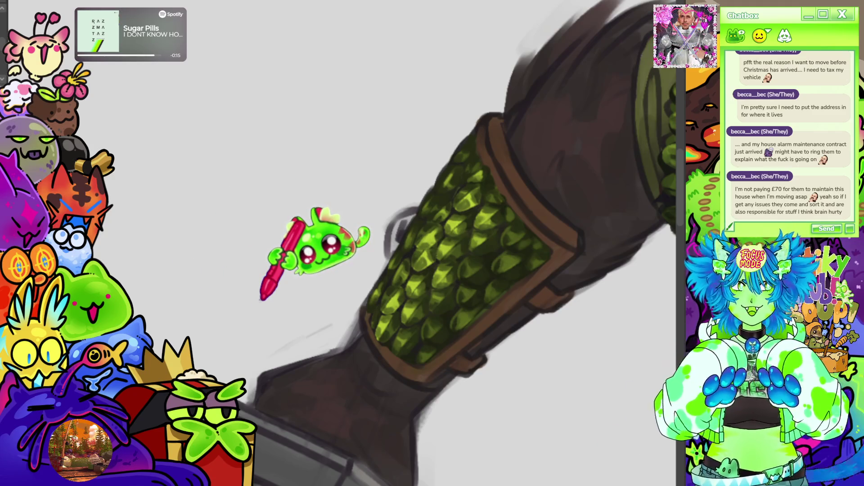
scroll(261, 301, "down", 10)
scroll(255, 164, "up", 4)
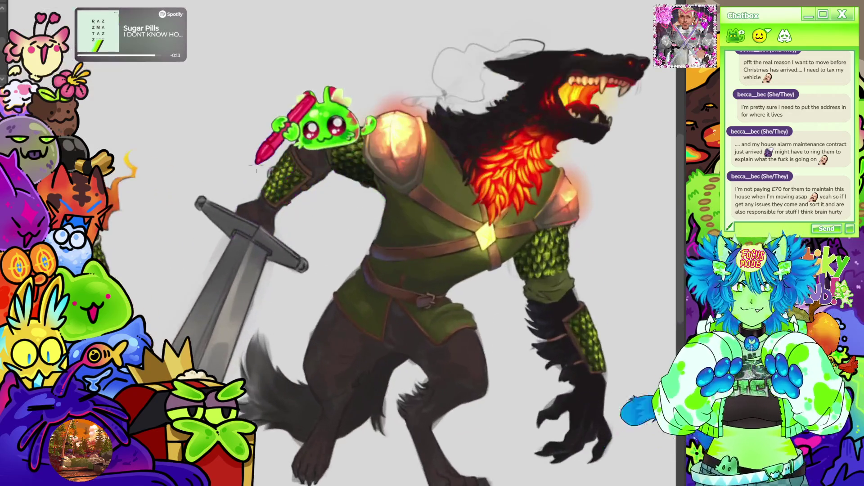
scroll(255, 165, "up", 5)
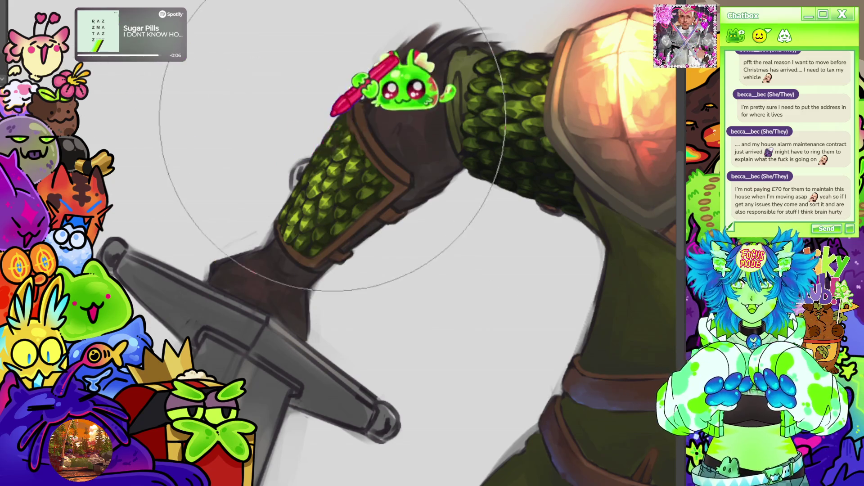
scroll(307, 217, "up", 3)
scroll(307, 217, "down", 3)
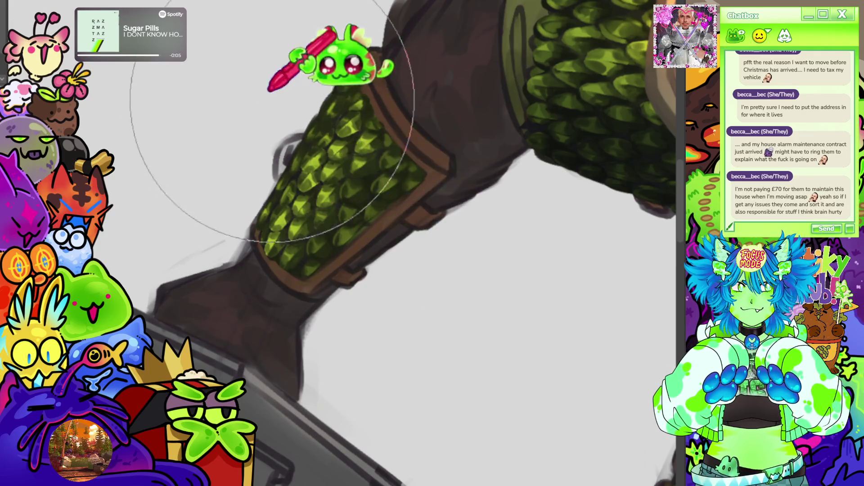
scroll(333, 231, "down", 3)
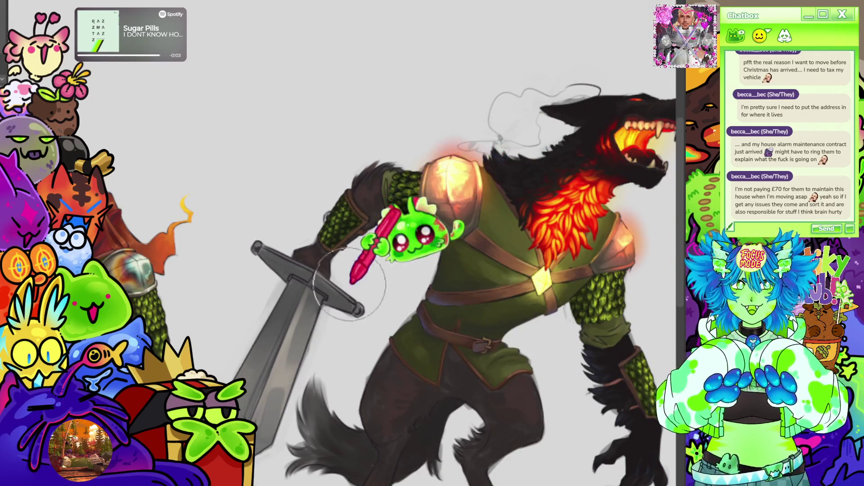
scroll(380, 246, "down", 3)
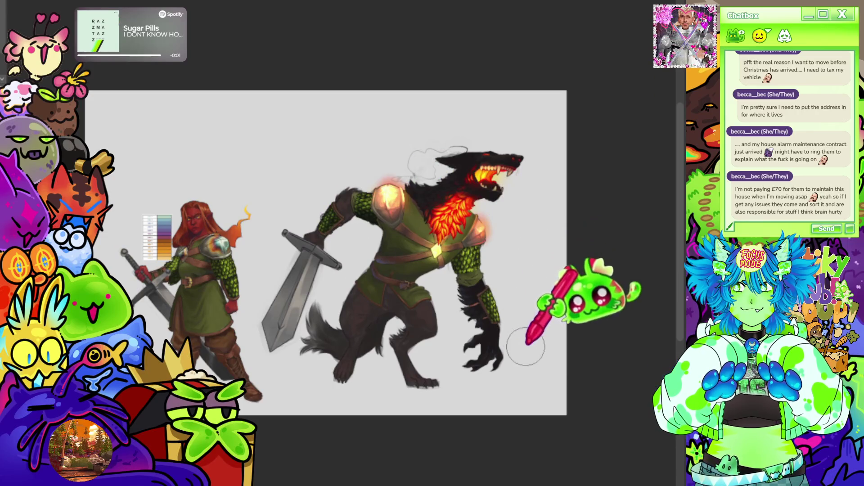
scroll(533, 351, "up", 5)
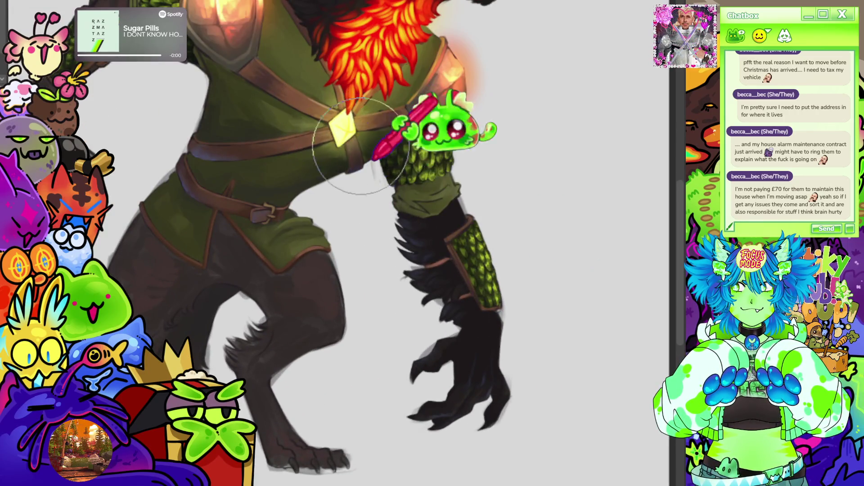
scroll(303, 174, "up", 1)
scroll(469, 301, "down", 4)
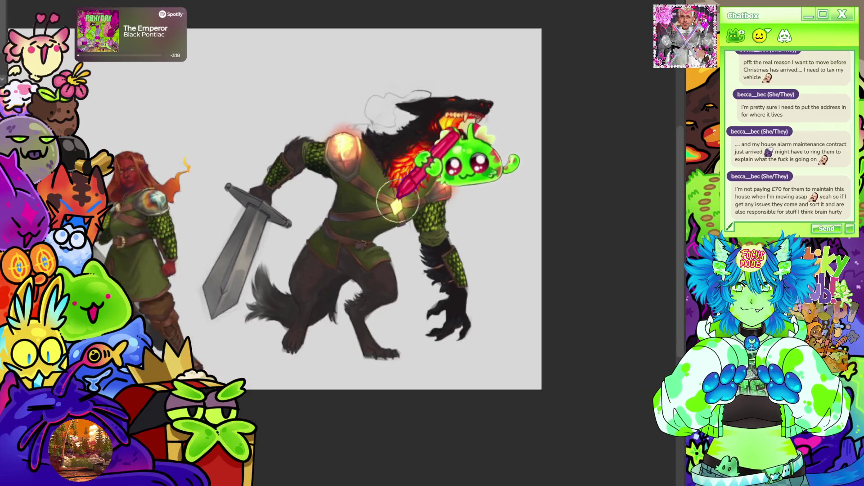
scroll(453, 230, "up", 4)
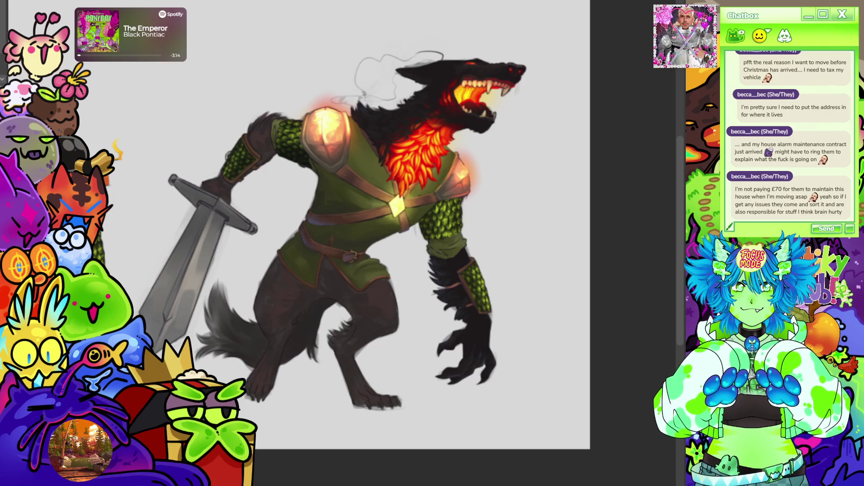
scroll(230, 176, "up", 5)
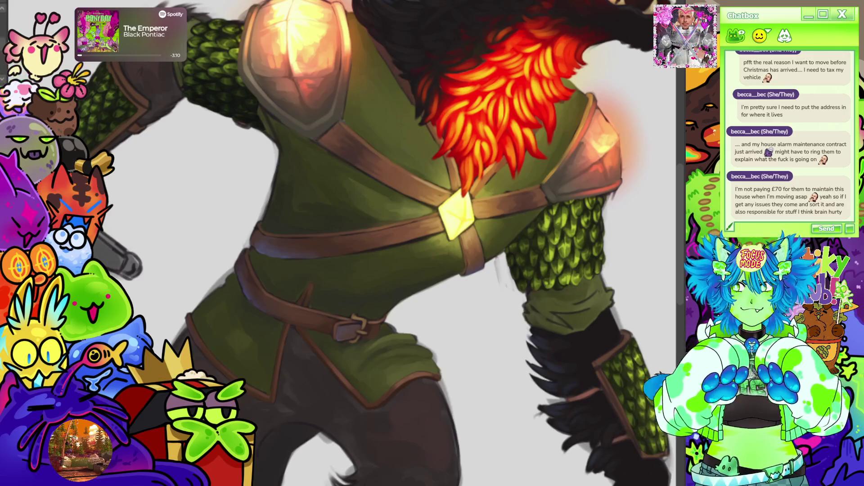
scroll(230, 175, "down", 5)
scroll(148, 193, "up", 10)
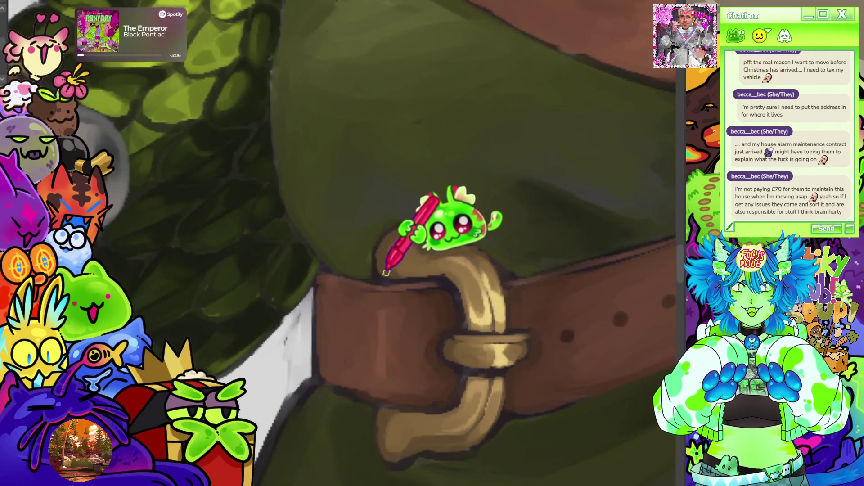
Repaint the waist belt buckle in bright gold with crisp edges and shade the strap tip grey.
scroll(396, 259, "down", 5)
scroll(621, 227, "down", 3)
scroll(520, 247, "up", 10)
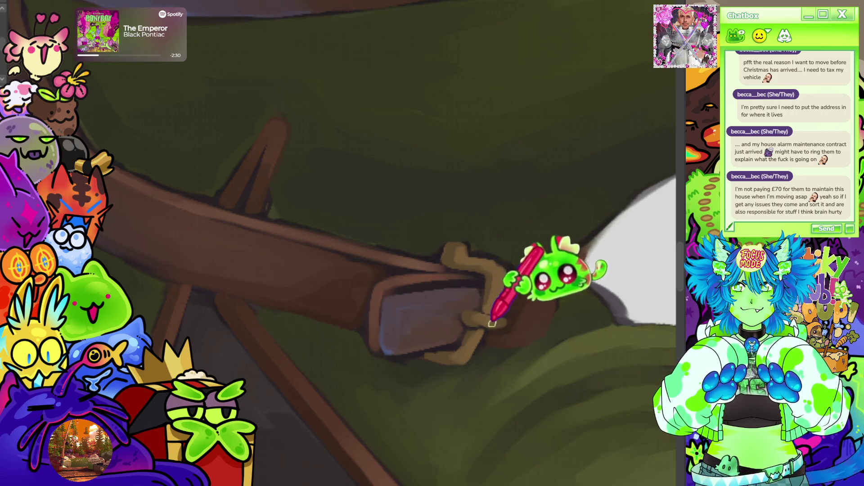
scroll(555, 221, "down", 5)
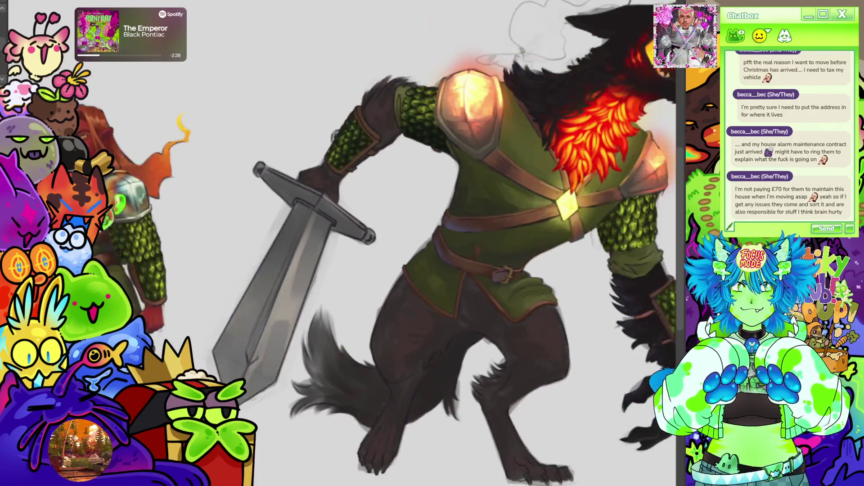
scroll(54, 260, "up", 5)
scroll(112, 252, "up", 3)
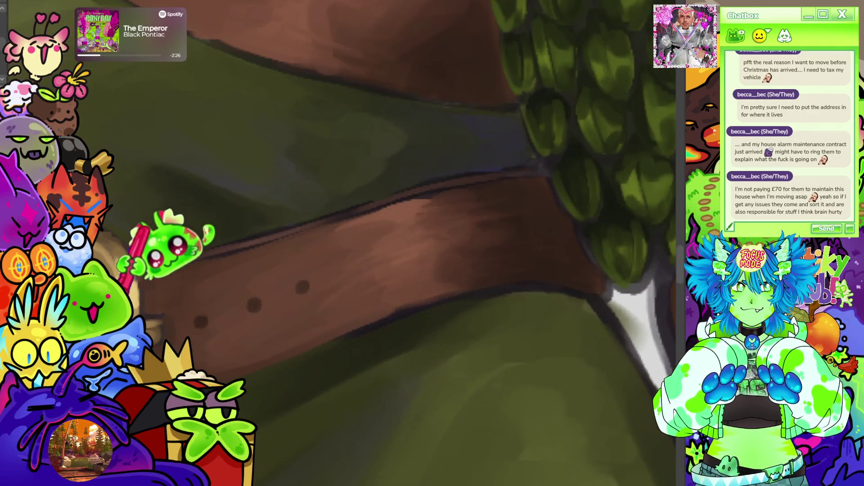
scroll(135, 211, "down", 5)
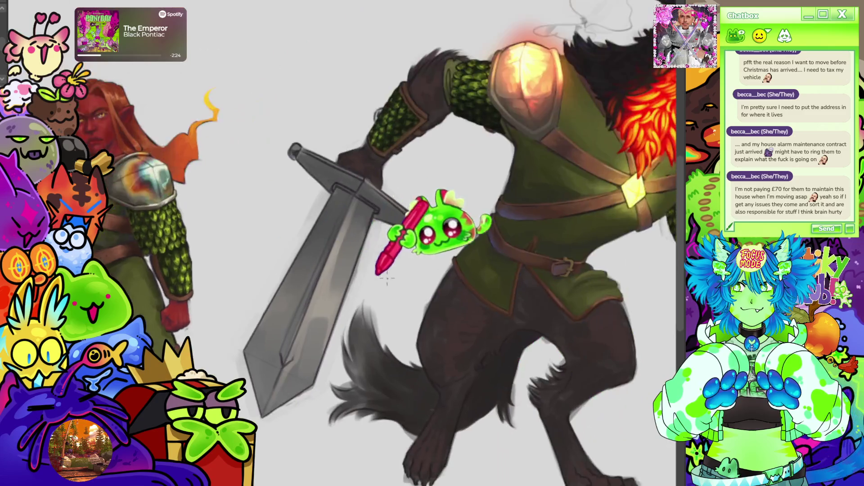
scroll(414, 251, "up", 3)
scroll(503, 262, "up", 6)
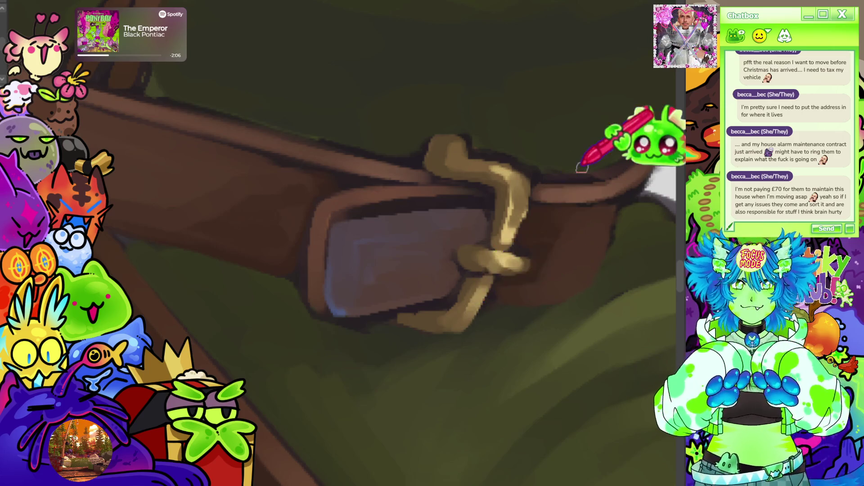
scroll(523, 295, "down", 3)
scroll(523, 295, "down", 5)
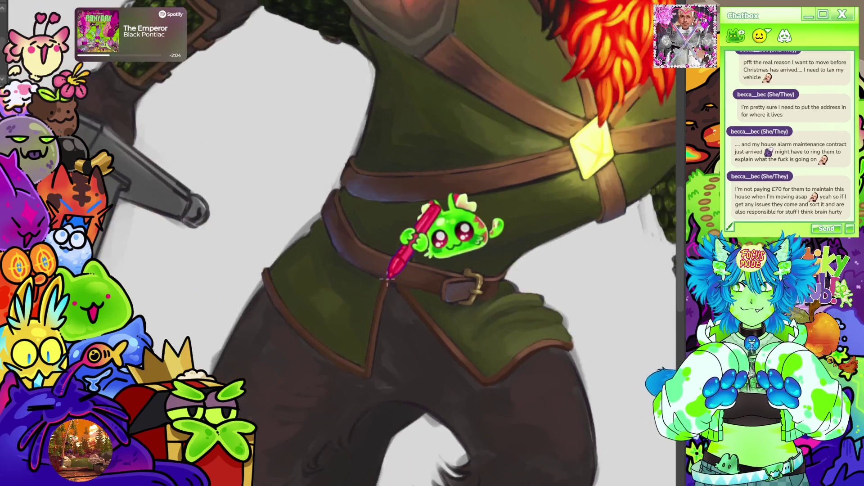
Rotate the view along the belt and sharpen the gold buckle edges and strap-end shading.
scroll(403, 255, "up", 4)
scroll(403, 255, "up", 4)
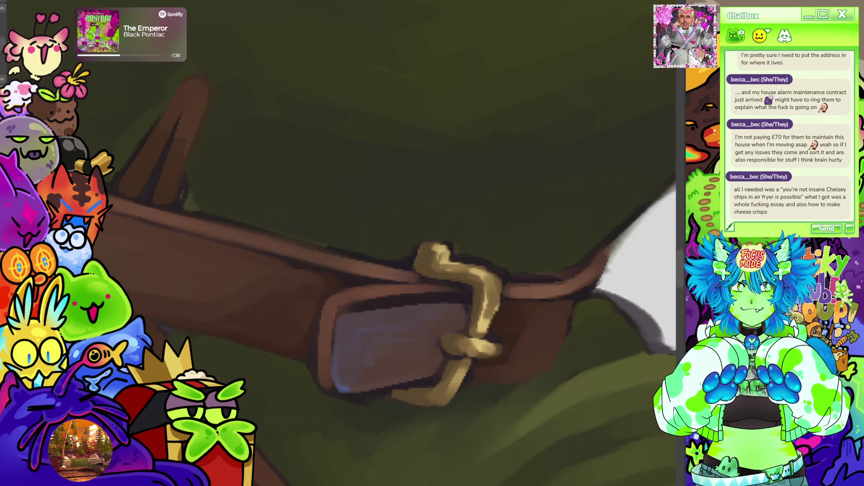
key("ctrl+minus")
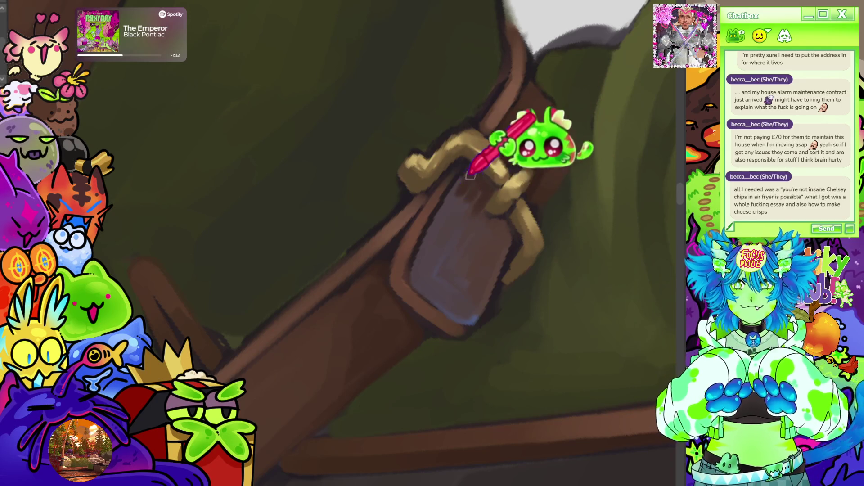
scroll(475, 191, "down", 3)
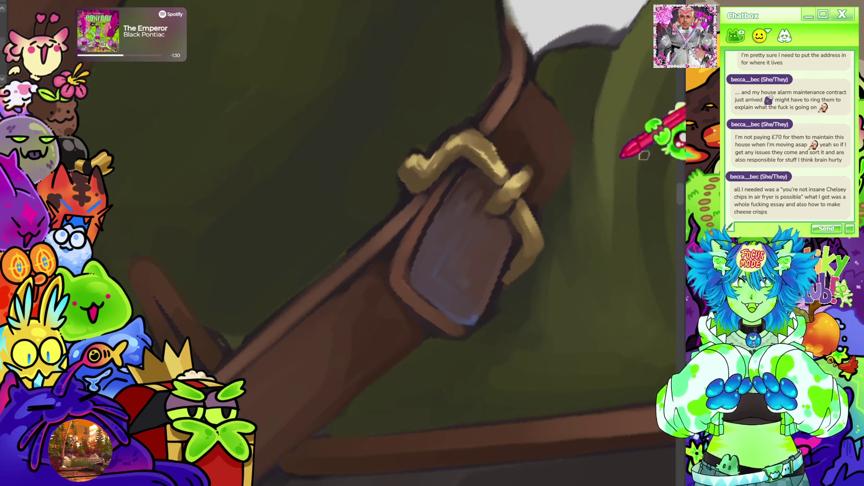
scroll(482, 189, "up", 2)
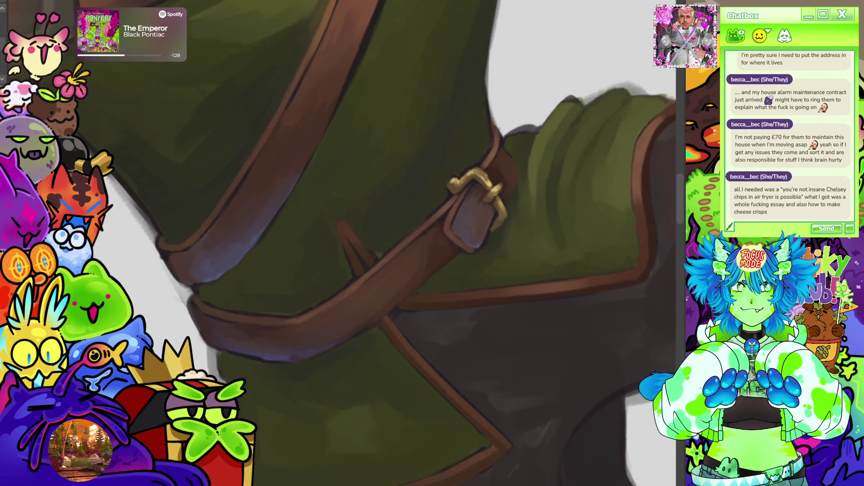
Touch up the belt and gold buckle at the tunic waist, then zoom out to the whole werewolf.
left_click_drag(432, 243, 405, 270)
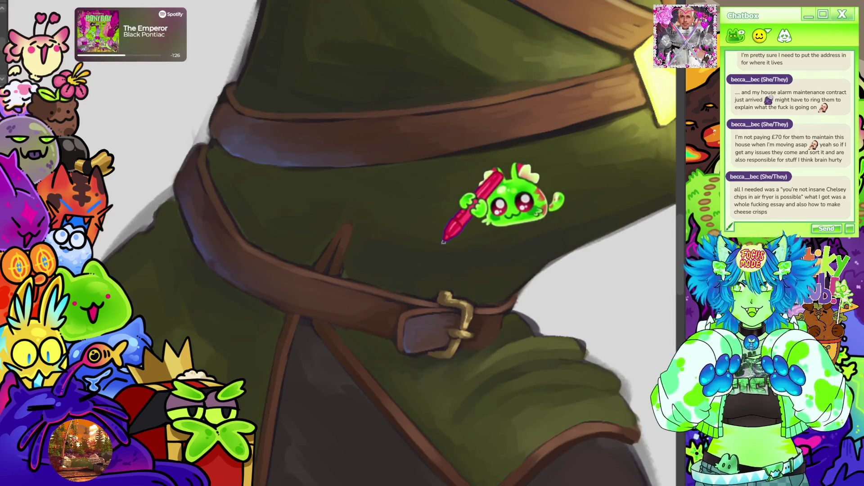
scroll(443, 242, "down", 5)
scroll(478, 251, "up", 2)
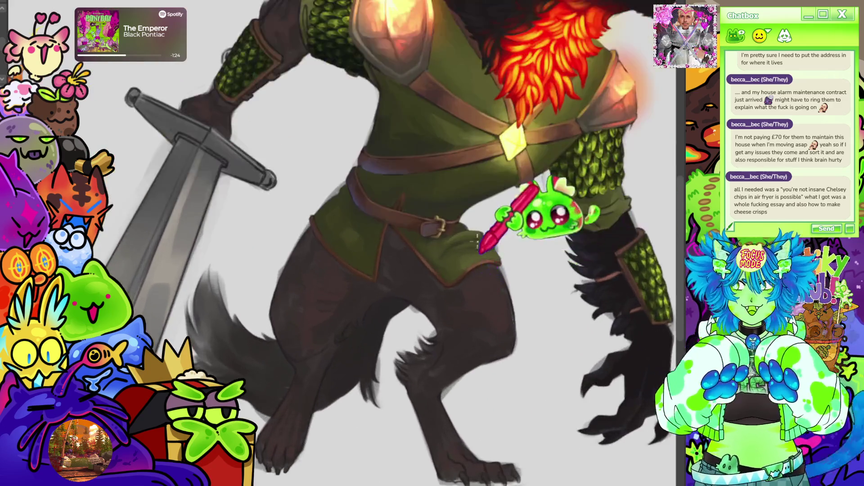
scroll(478, 250, "up", 5)
scroll(448, 248, "up", 2)
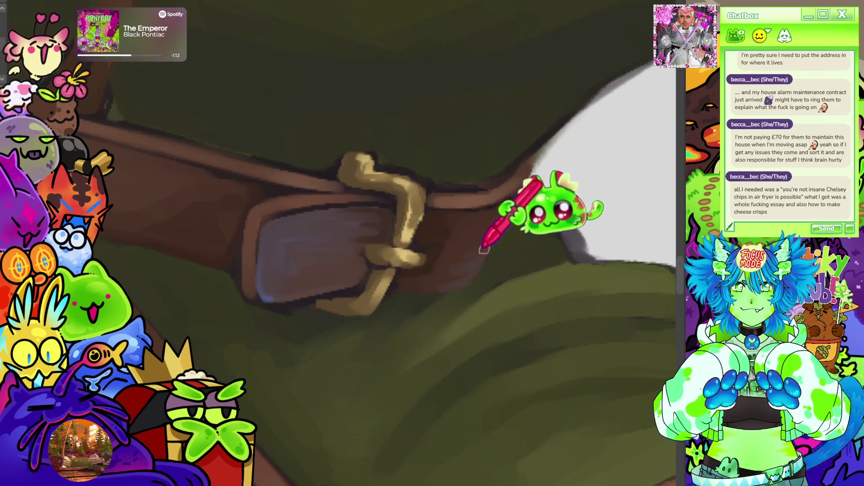
scroll(405, 189, "down", 10)
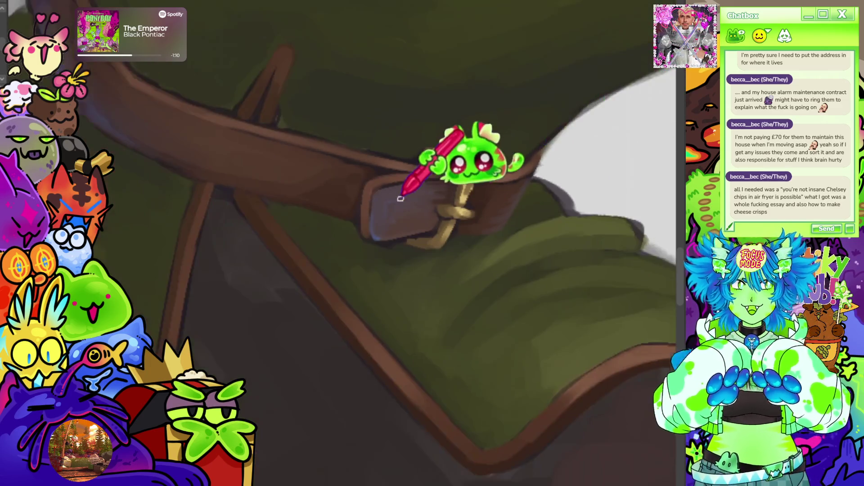
scroll(123, 204, "down", 3)
scroll(450, 189, "up", 5)
scroll(456, 214, "down", 2)
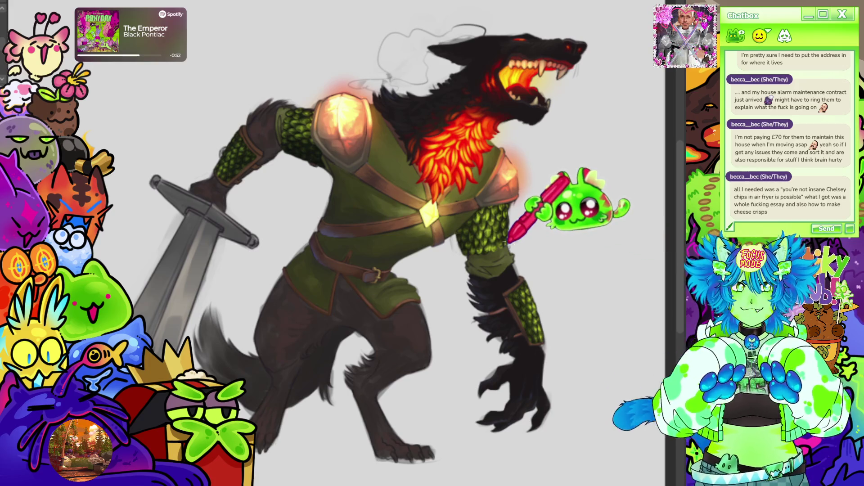
scroll(579, 141, "down", 2)
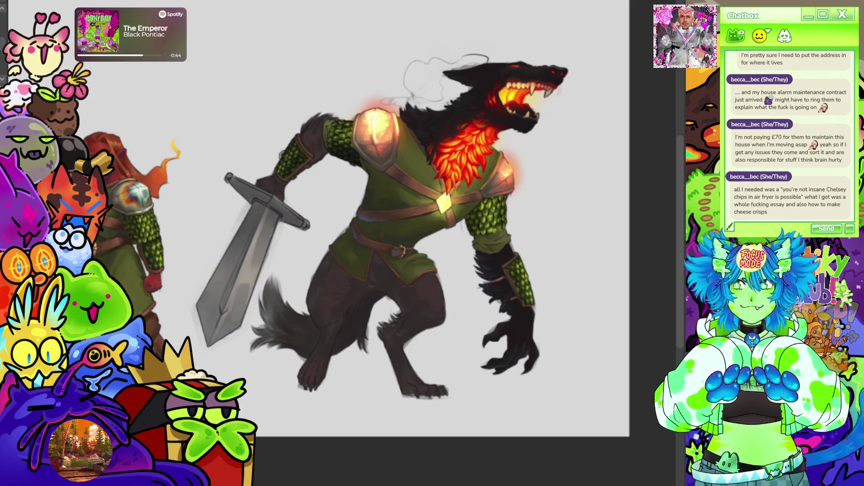
key("ctrl+z")
key("ctrl+shift+z")
key("ctrl+z")
key("ctrl+shift+z")
key("ctrl+z")
key("ctrl+shift+z")
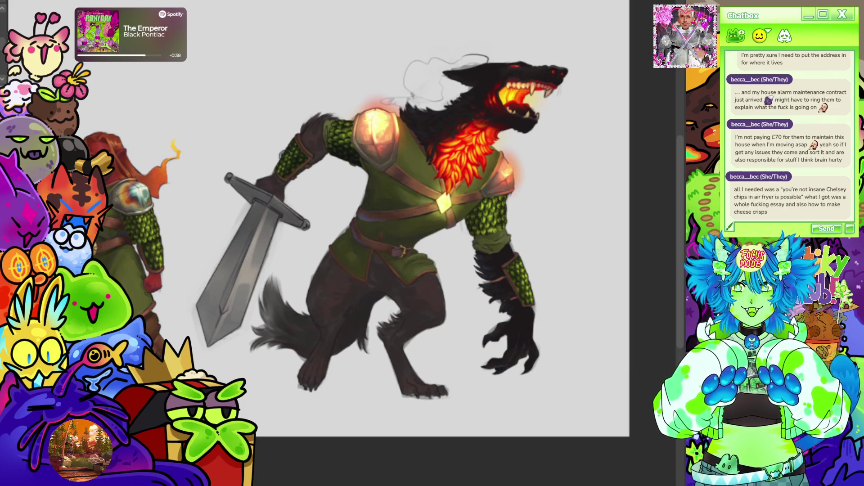
scroll(378, 181, "up", 5)
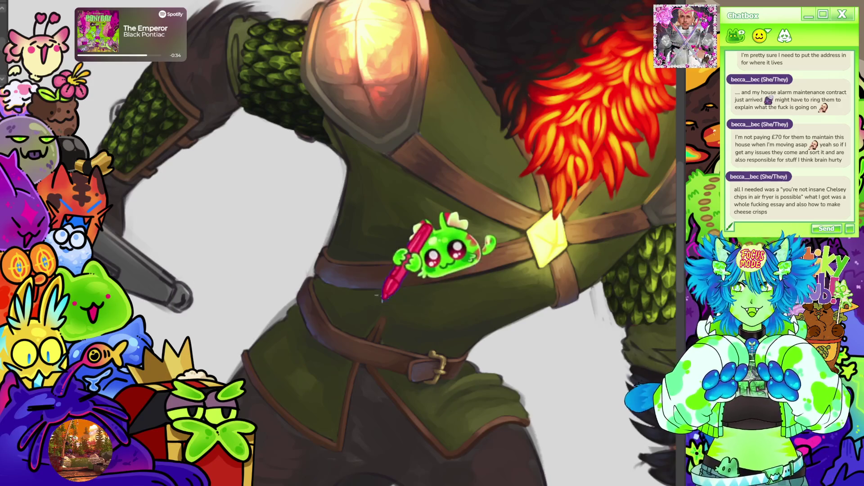
key("ctrl+0")
scroll(468, 270, "up", 5)
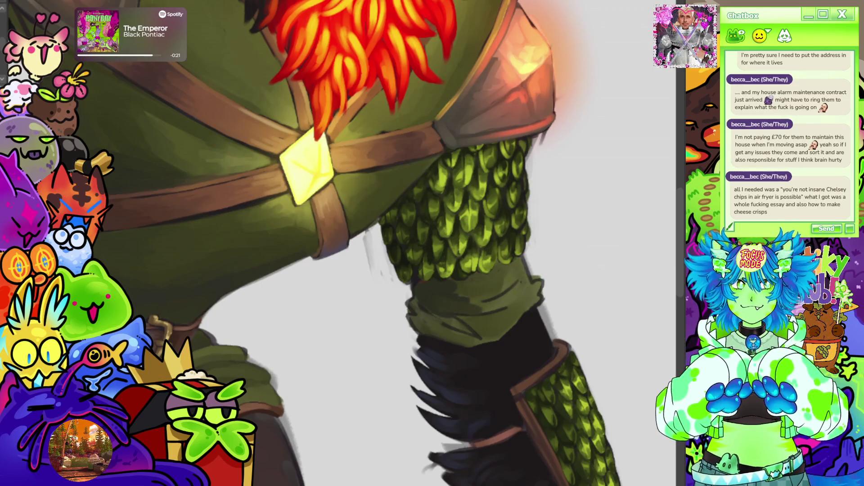
scroll(360, 243, "down", 3)
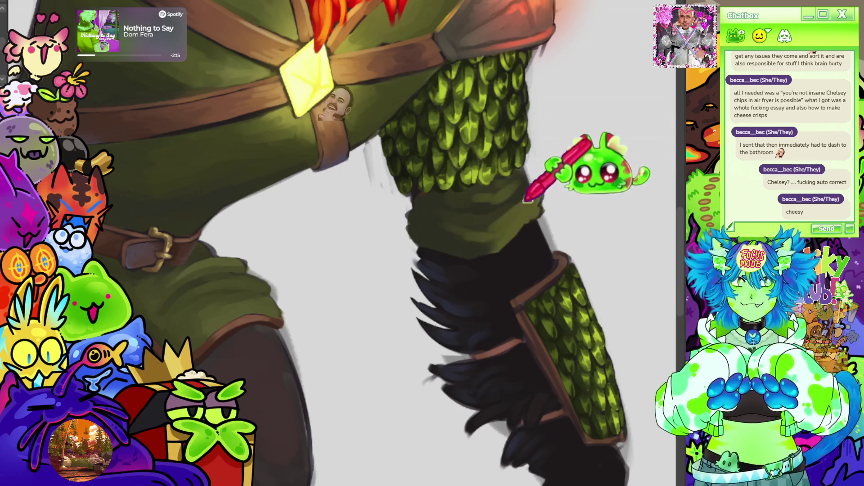
left_click_drag(415, 208, 453, 270)
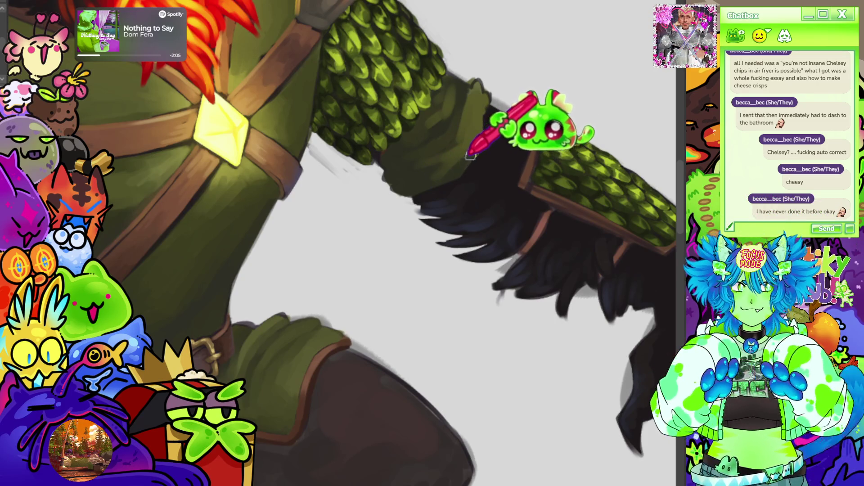
key("5")
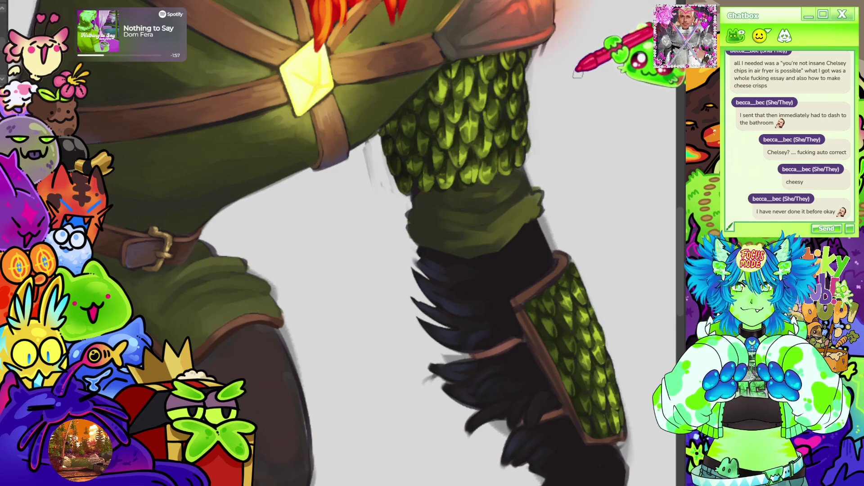
scroll(575, 73, "down", 6)
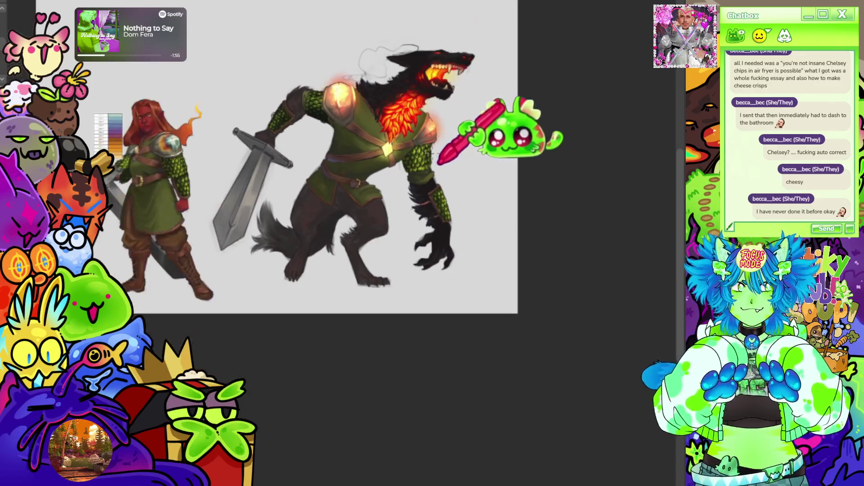
scroll(459, 135, "up", 2)
scroll(379, 100, "up", 3)
scroll(435, 174, "down", 2)
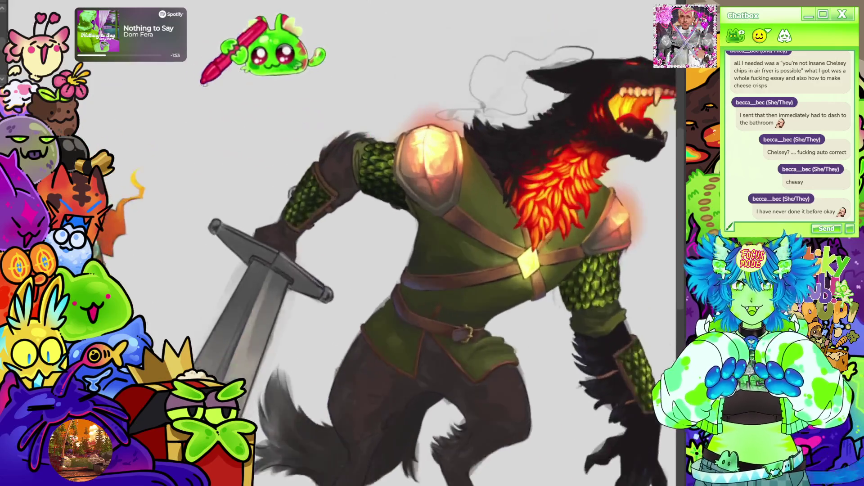
scroll(203, 59, "up", 4)
scroll(382, 154, "up", 2)
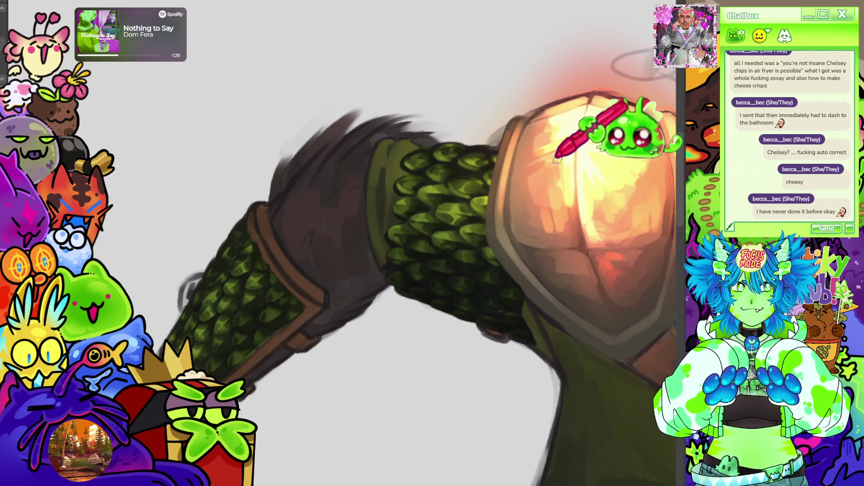
scroll(557, 159, "down", 5)
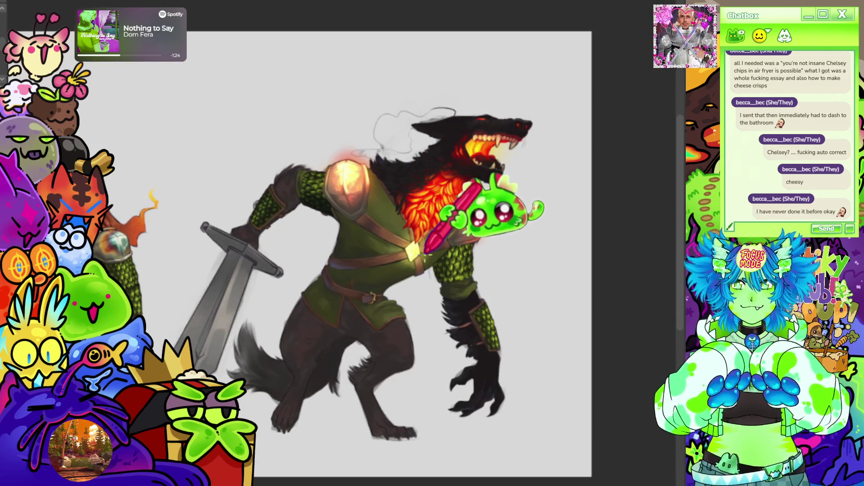
scroll(425, 253, "up", 6)
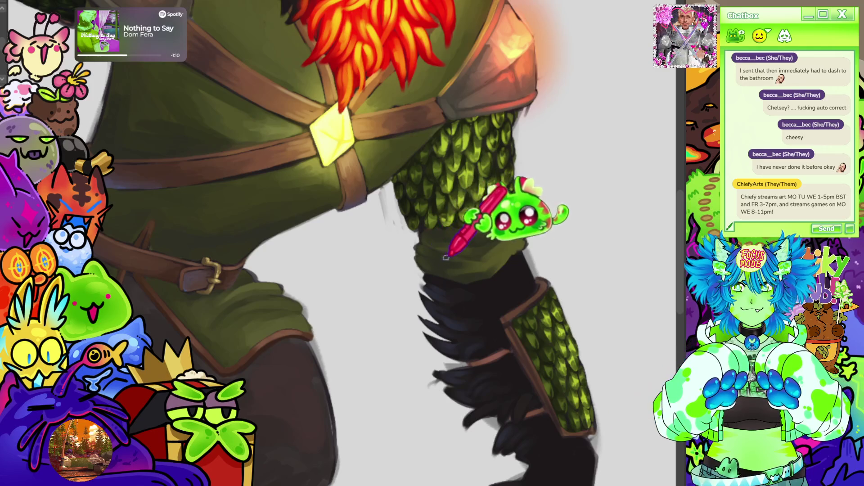
key("ctrl+0")
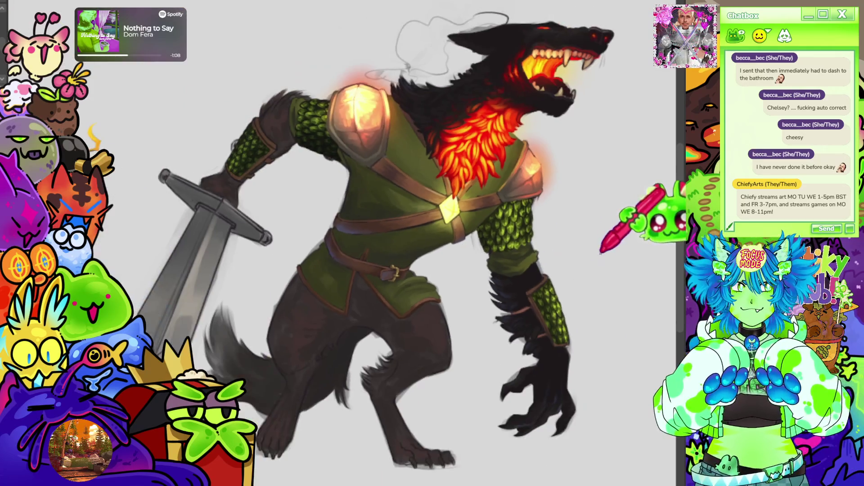
scroll(601, 252, "up", 2)
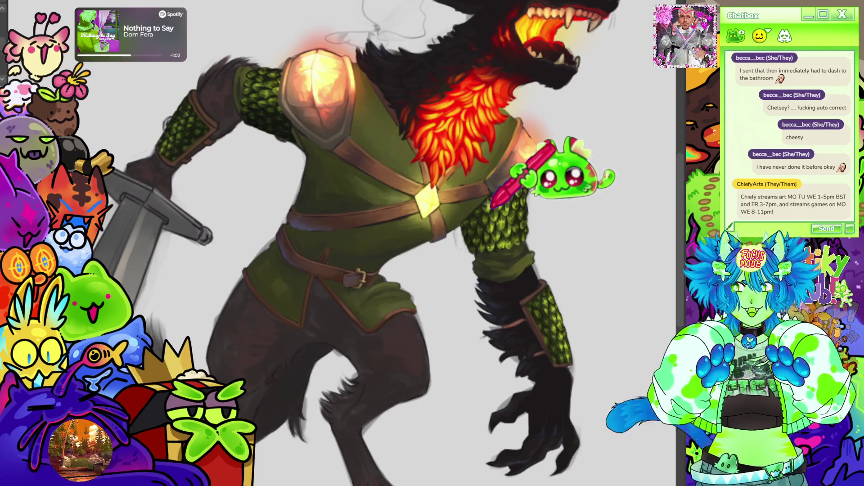
scroll(492, 208, "up", 5)
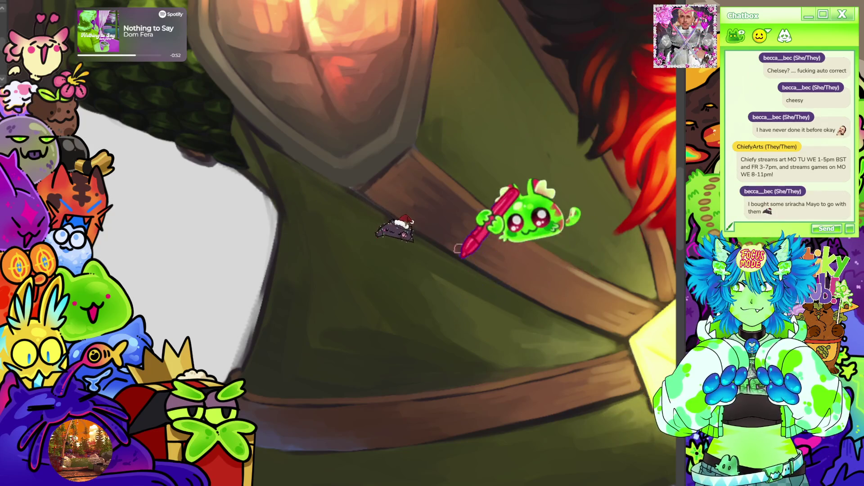
scroll(427, 238, "down", 5)
scroll(454, 115, "down", 2)
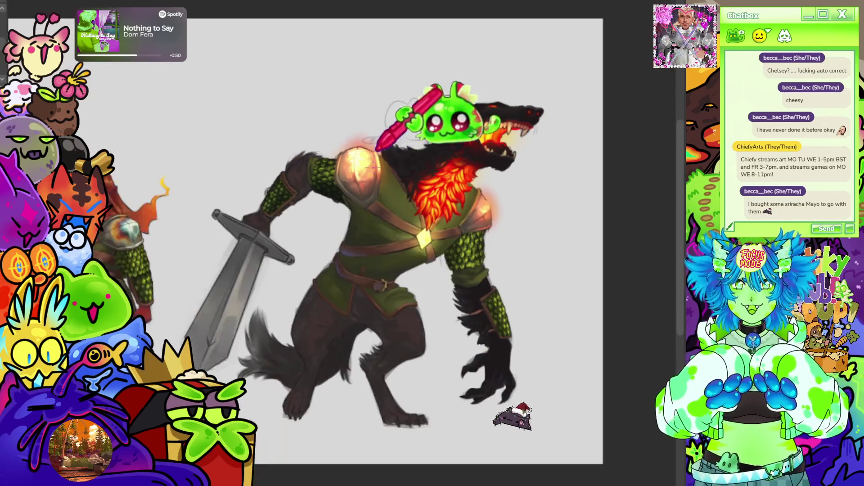
scroll(453, 183, "up", 8)
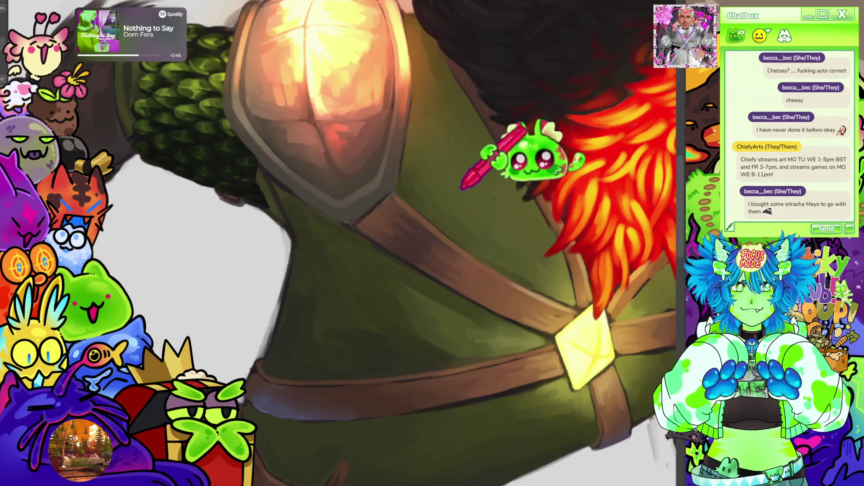
scroll(606, 297, "down", 8)
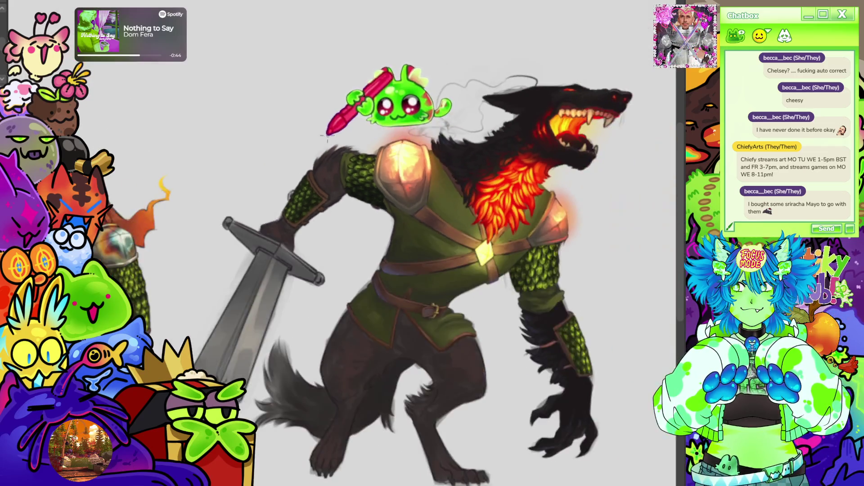
scroll(455, 176, "down", 3)
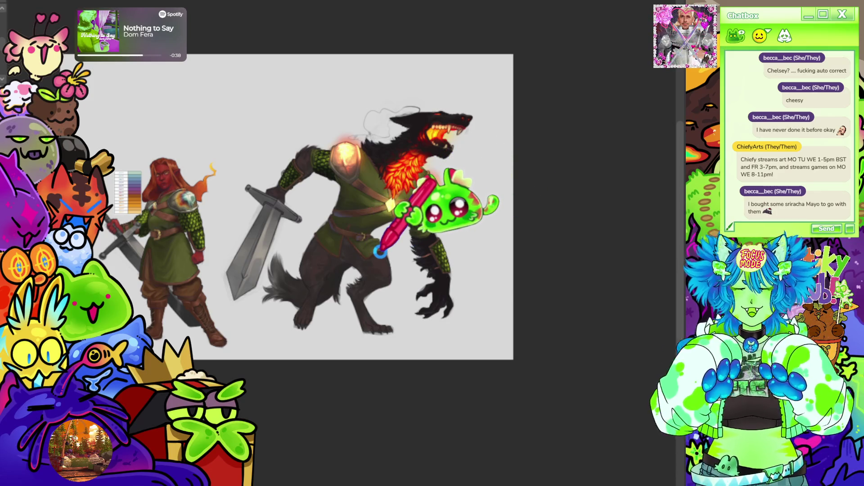
scroll(381, 250, "up", 3)
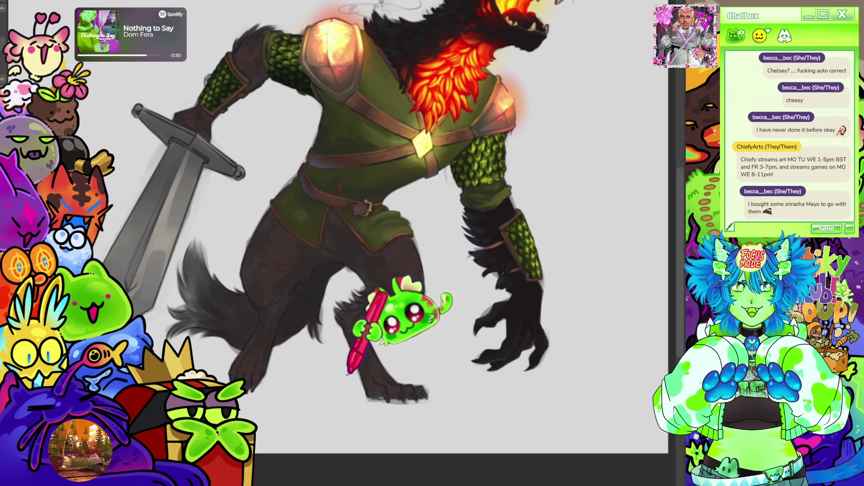
scroll(347, 374, "down", 2)
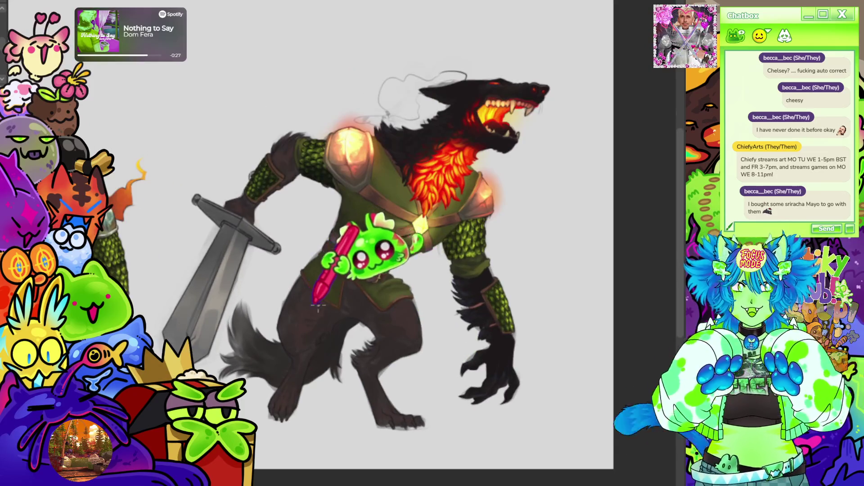
scroll(332, 293, "down", 1)
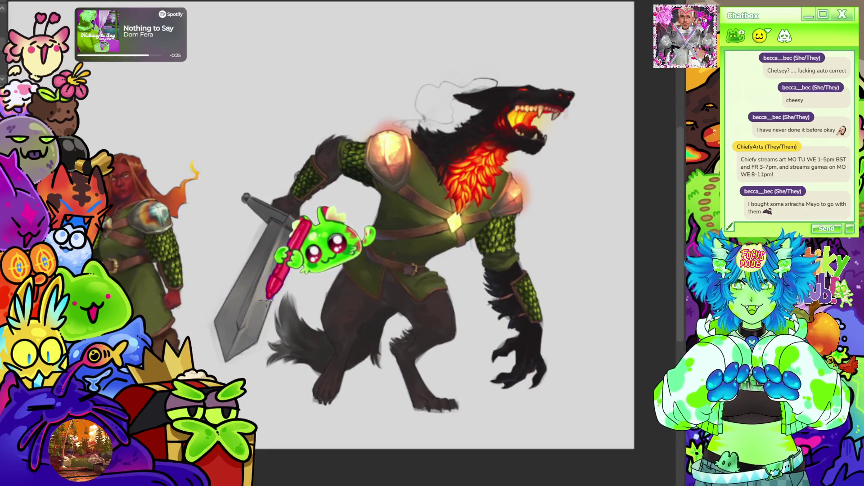
Airbrush a soft grey smoke wisp in front of the werewolf's open glowing mouth.
left_click_drag(558, 90, 594, 135)
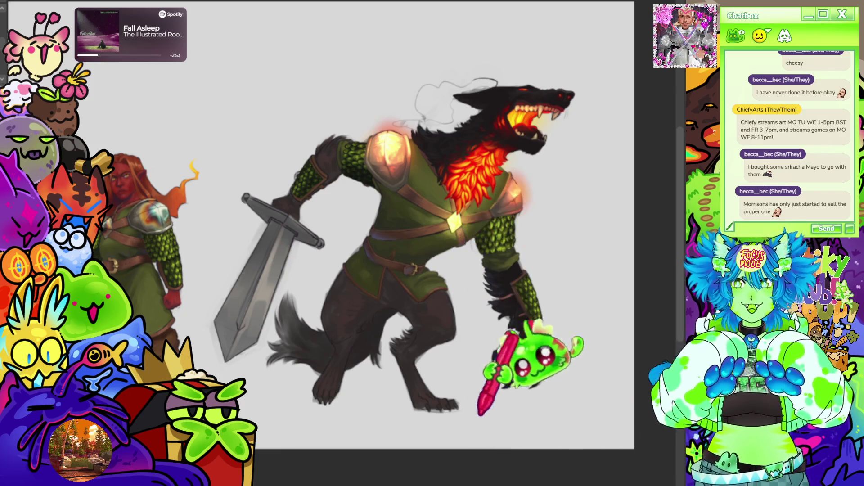
scroll(322, 225, "down", 3)
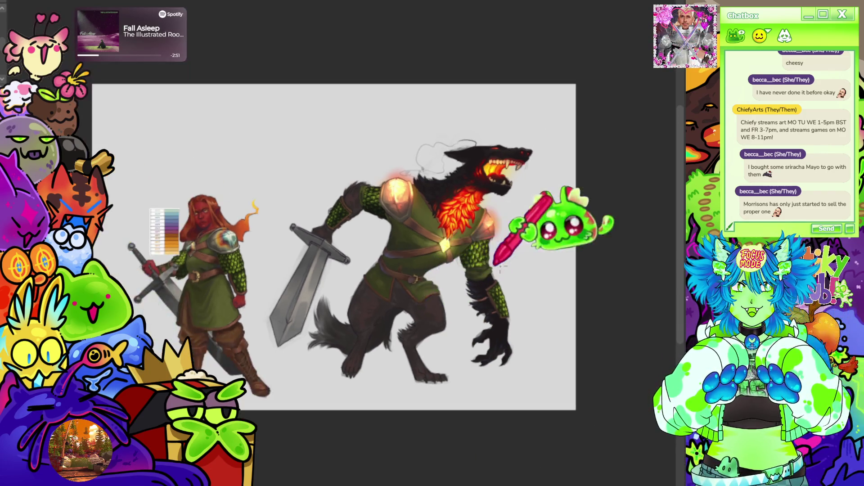
scroll(321, 225, "up", 3)
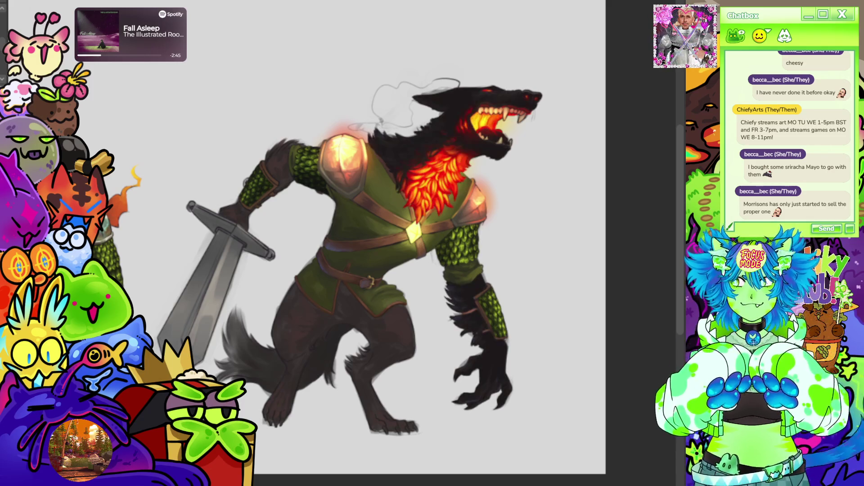
scroll(400, 131, "up", 10)
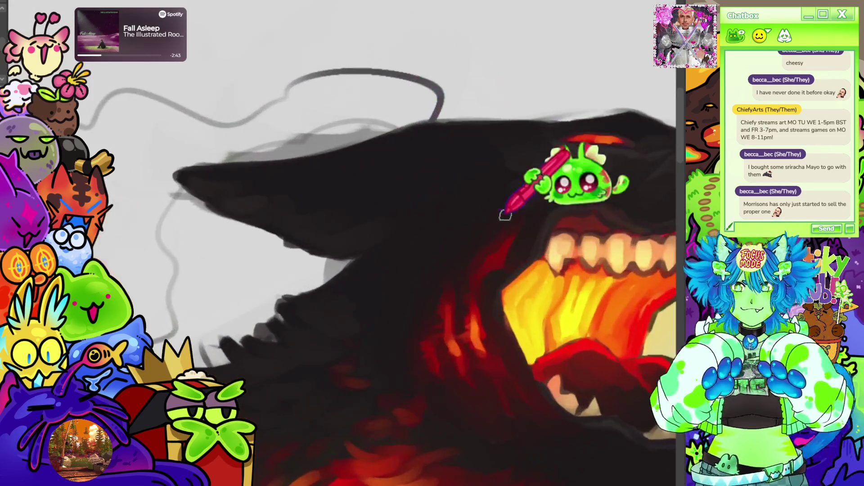
scroll(352, 135, "down", 10)
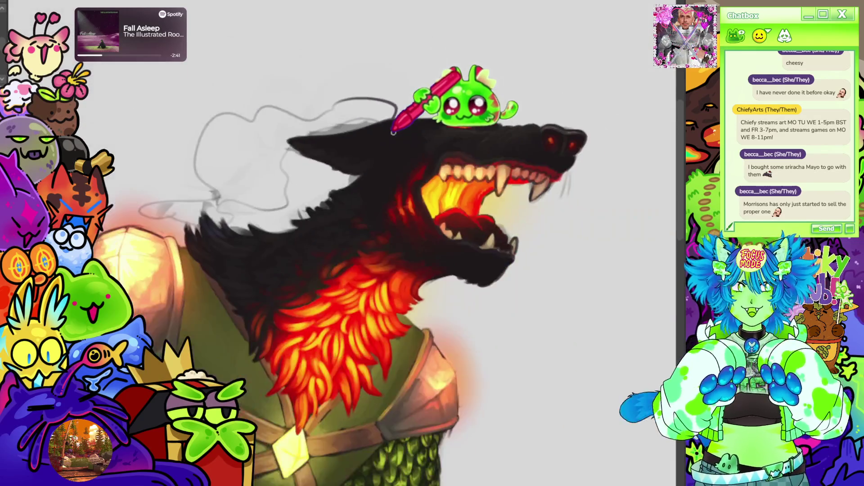
scroll(365, 153, "up", 5)
scroll(360, 154, "down", 5)
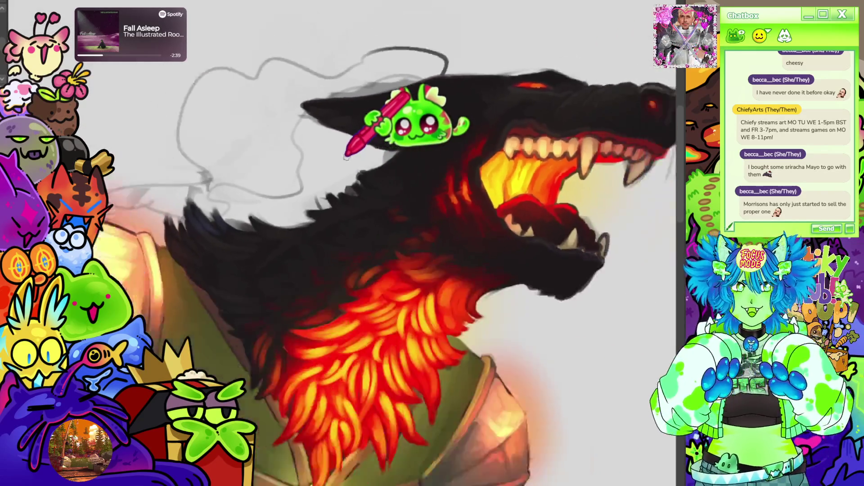
scroll(511, 174, "down", 5)
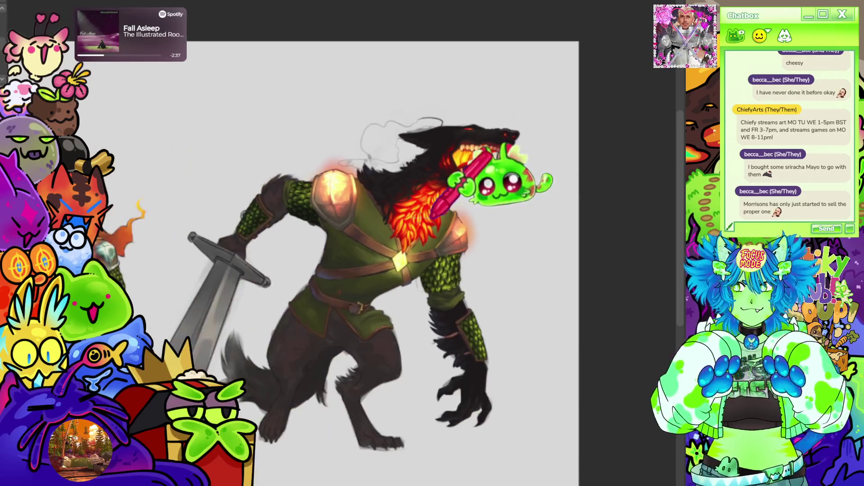
scroll(419, 203, "up", 3)
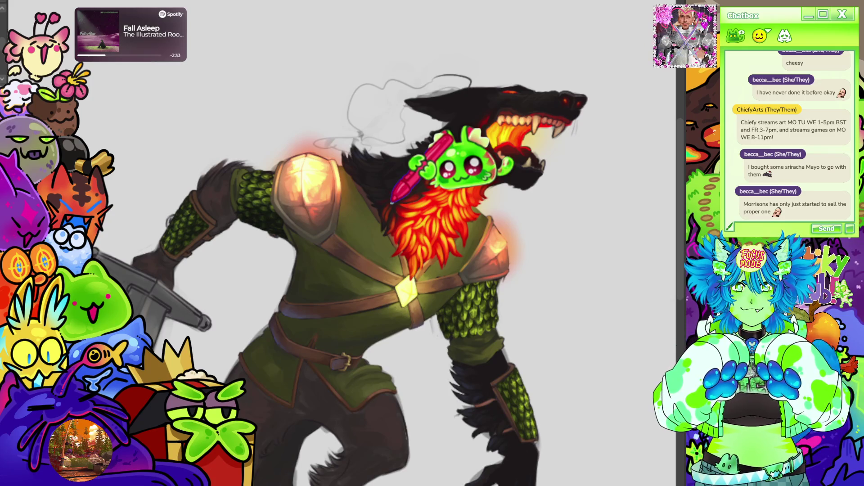
scroll(463, 203, "down", 2)
Add tufted fur strokes and shading along the rear leg's thigh and knee and the tail.
scroll(473, 288, "up", 3)
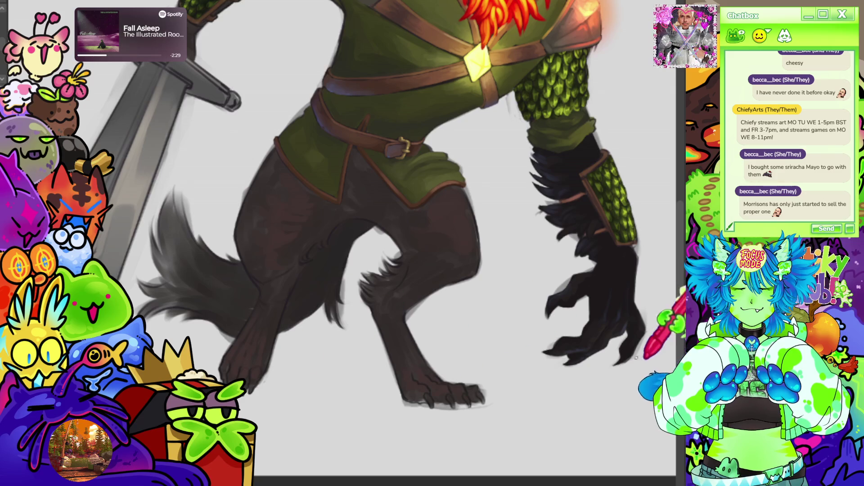
scroll(675, 209, "up", 2)
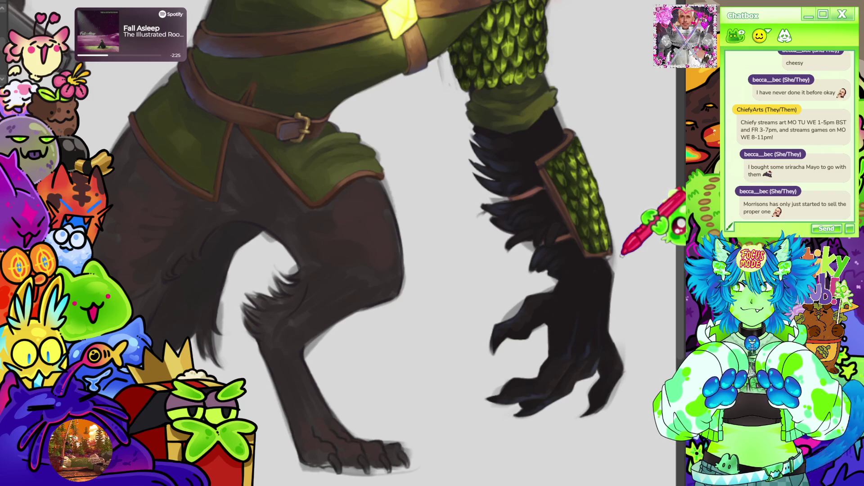
scroll(580, 252, "up", 4)
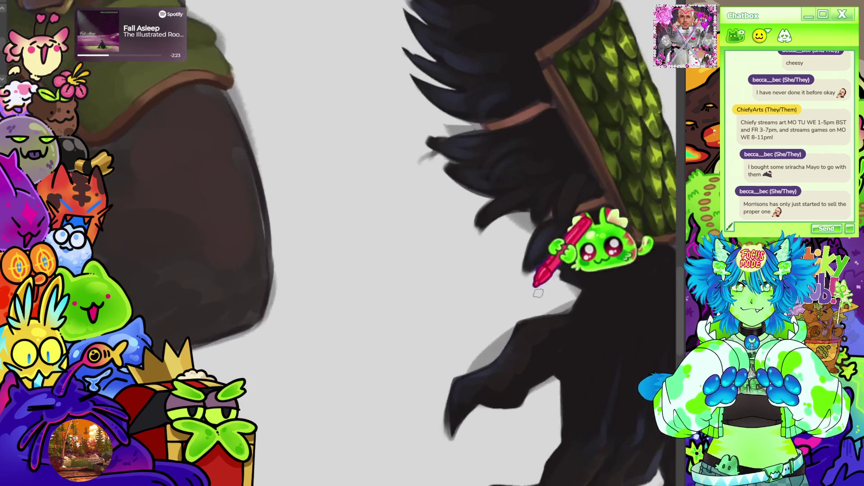
scroll(548, 361, "down", 4)
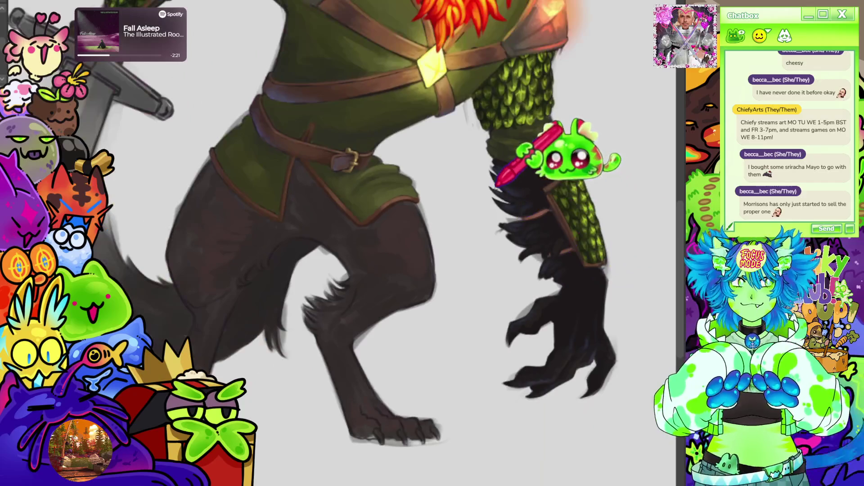
scroll(318, 145, "down", 3)
scroll(376, 193, "up", 4)
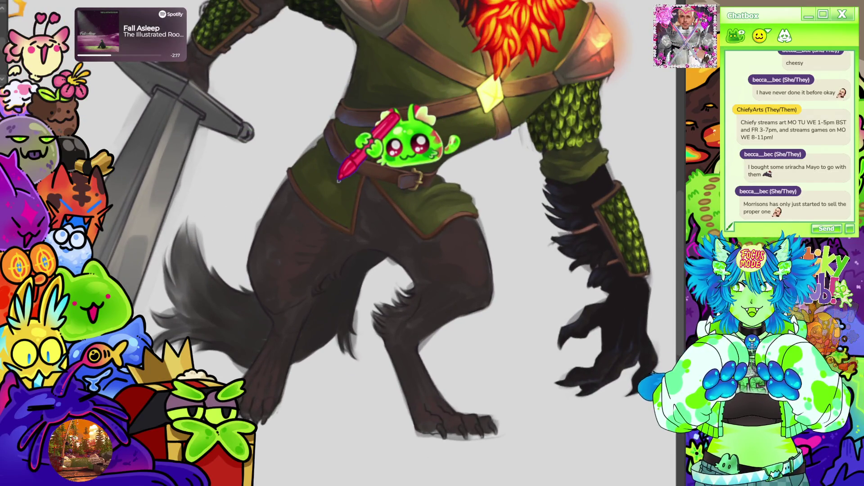
scroll(338, 181, "down", 3)
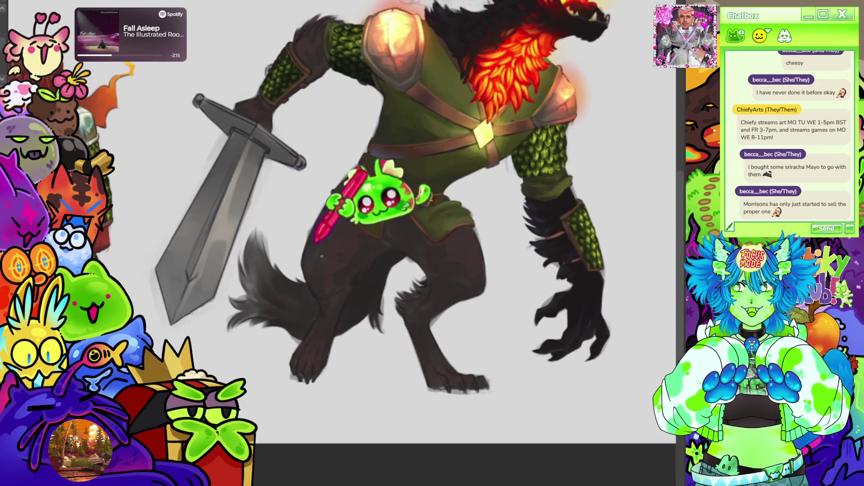
scroll(368, 307, "down", 2)
scroll(367, 309, "up", 5)
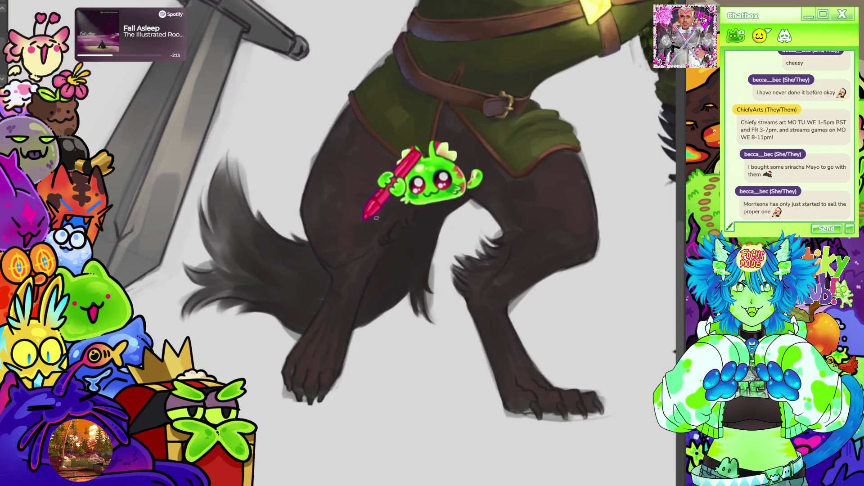
scroll(337, 275, "down", 5)
scroll(432, 252, "up", 2)
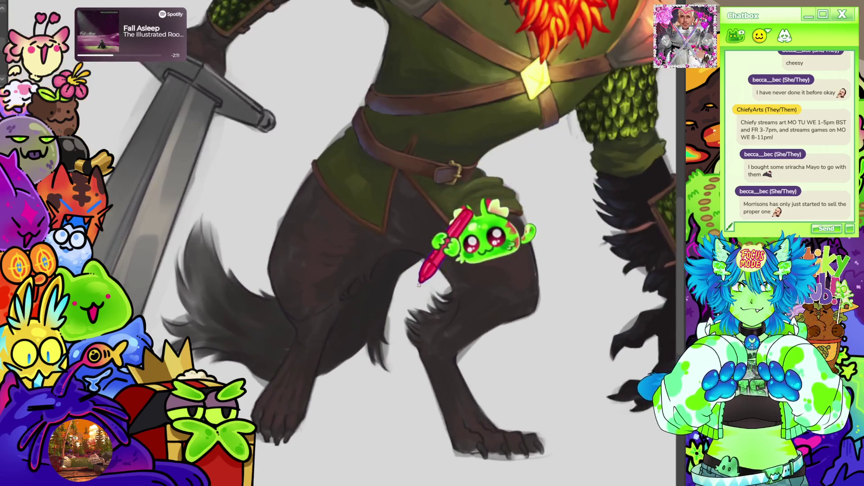
scroll(414, 270, "down", 3)
scroll(412, 245, "up", 2)
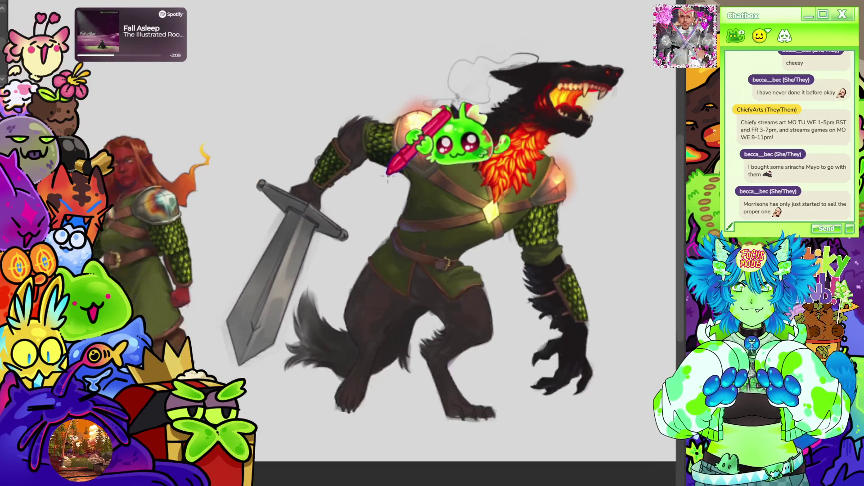
scroll(453, 293, "down", 2)
scroll(454, 292, "up", 3)
scroll(408, 221, "up", 1)
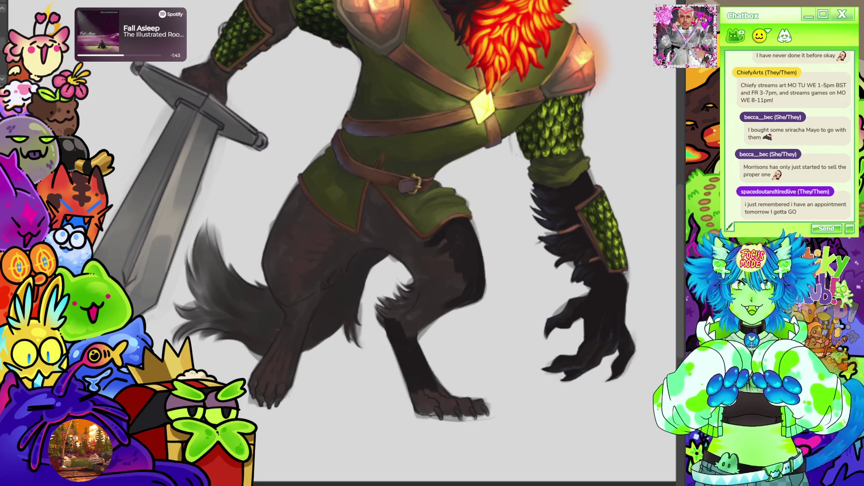
Rotate the canvas and paint darker shadows and fine fur tufts on the inner thigh.
scroll(405, 244, "up", 5)
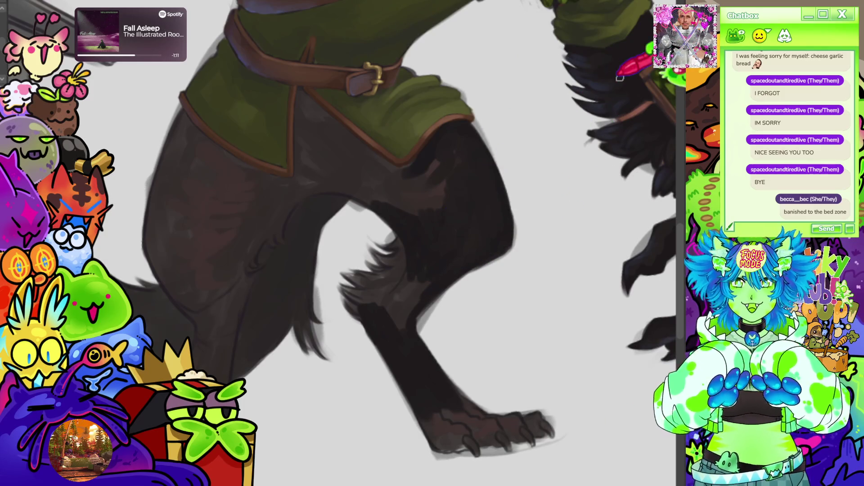
key("asciicircum")
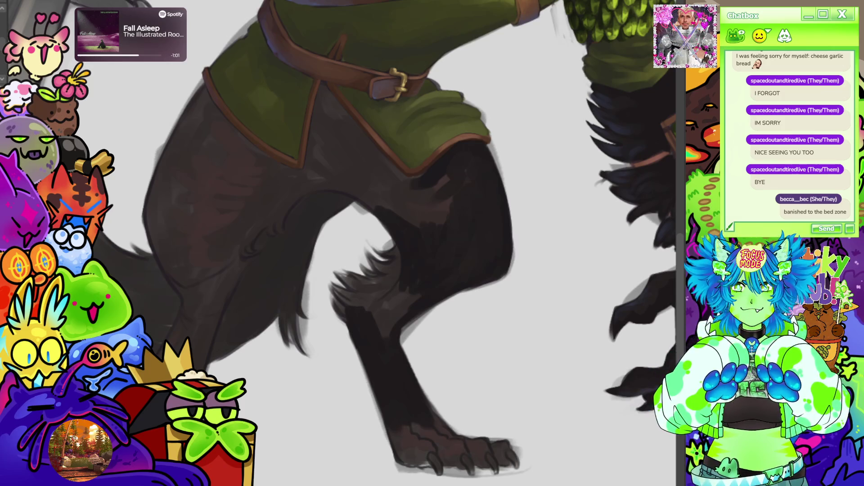
scroll(416, 307, "down", 3)
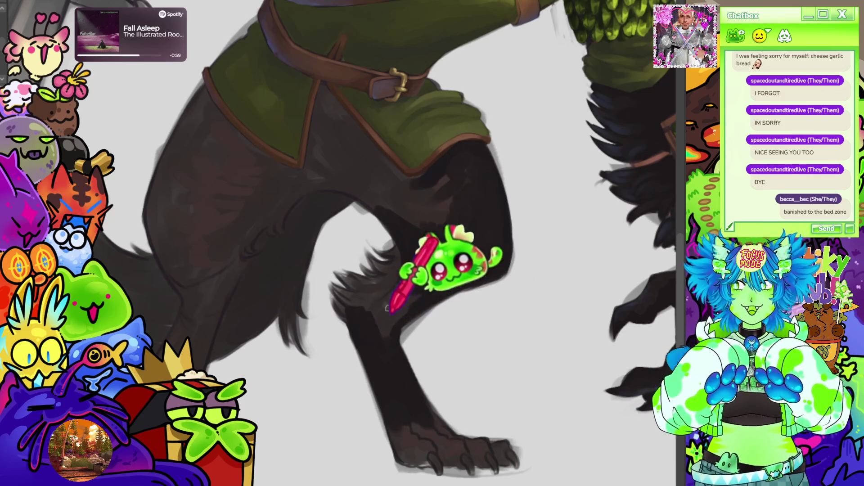
scroll(425, 283, "up", 5)
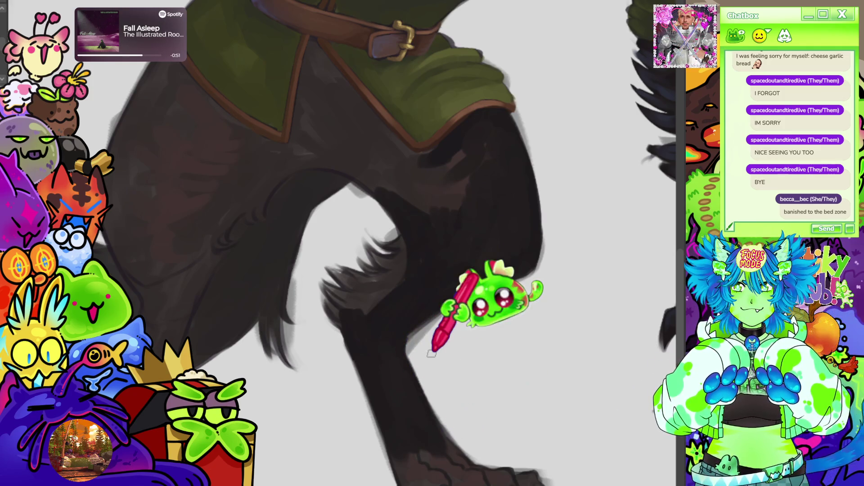
left_click_drag(400, 329, 440, 255)
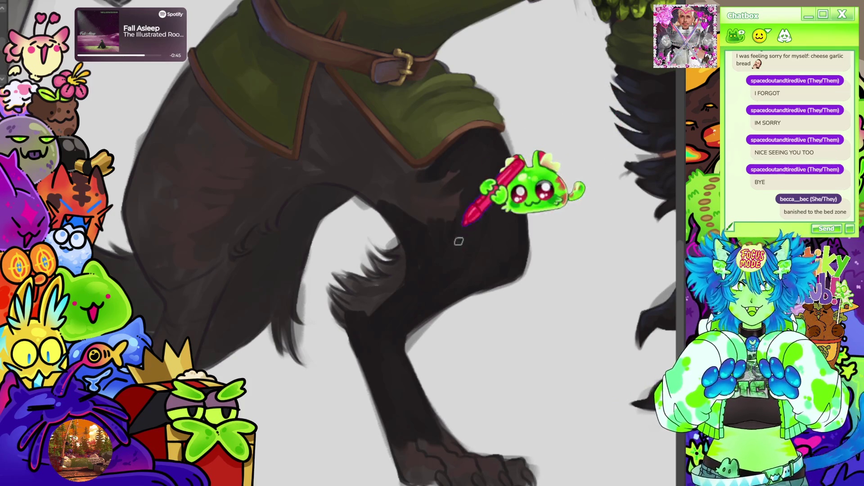
scroll(520, 148, "down", 3)
scroll(490, 274, "down", 3)
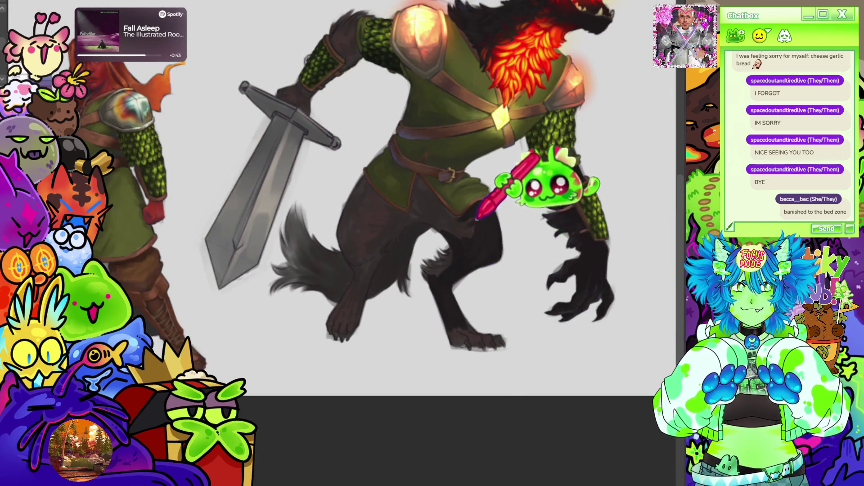
Zoom in on the inner thigh and paint jagged dark fur tufts along the gap between the legs.
scroll(549, 202, "up", 5)
scroll(375, 277, "up", 5)
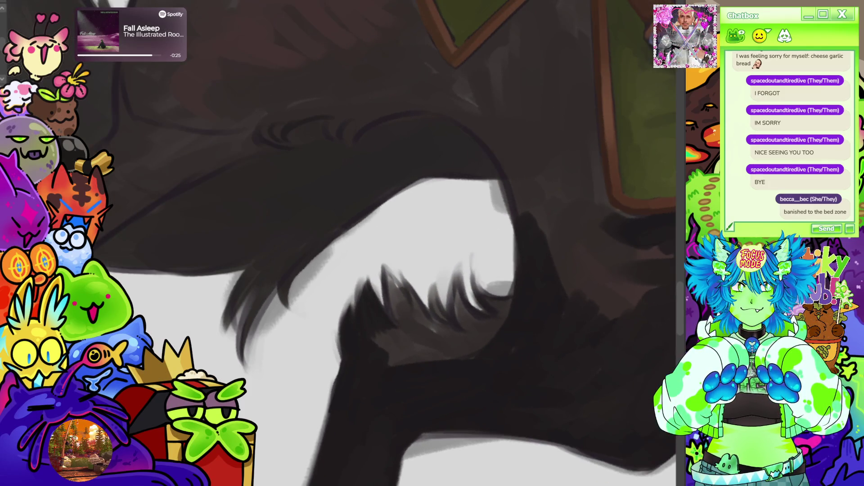
scroll(326, 258, "down", 2)
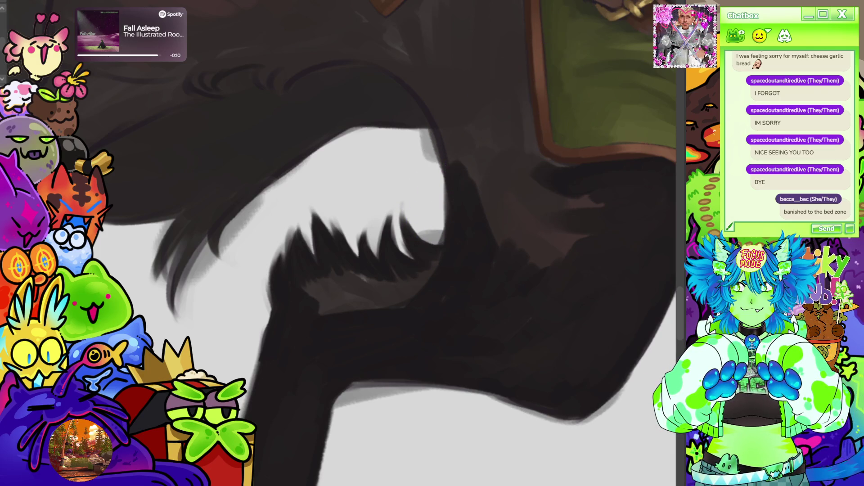
scroll(387, 244, "down", 2)
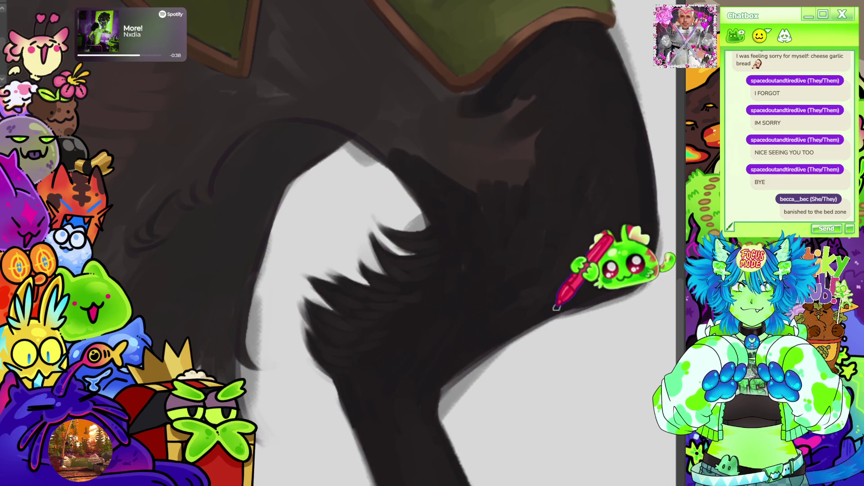
scroll(556, 308, "down", 10)
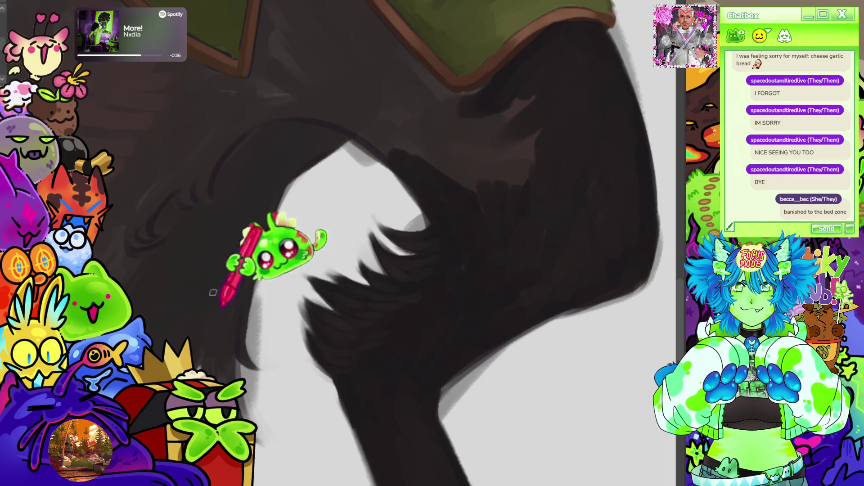
scroll(385, 204, "up", 3)
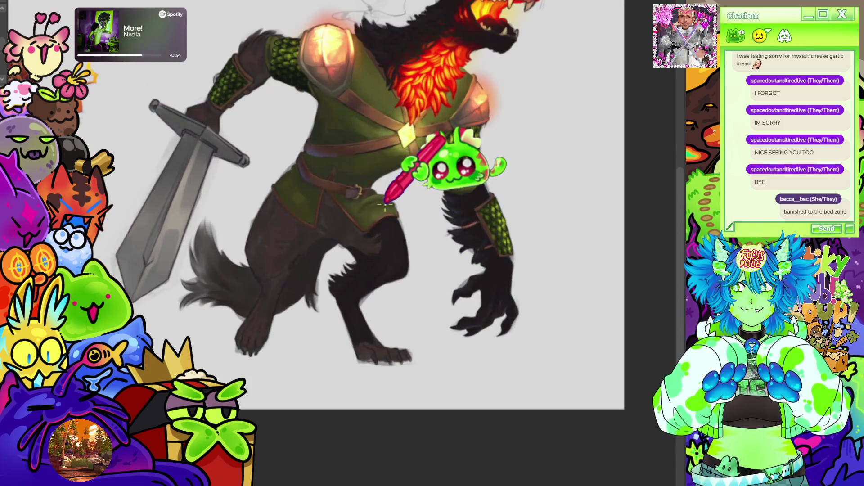
Zoom into the leg close-up and blend the inner-thigh fur tufts into the dark leg.
scroll(385, 204, "down", 3)
scroll(381, 239, "up", 3)
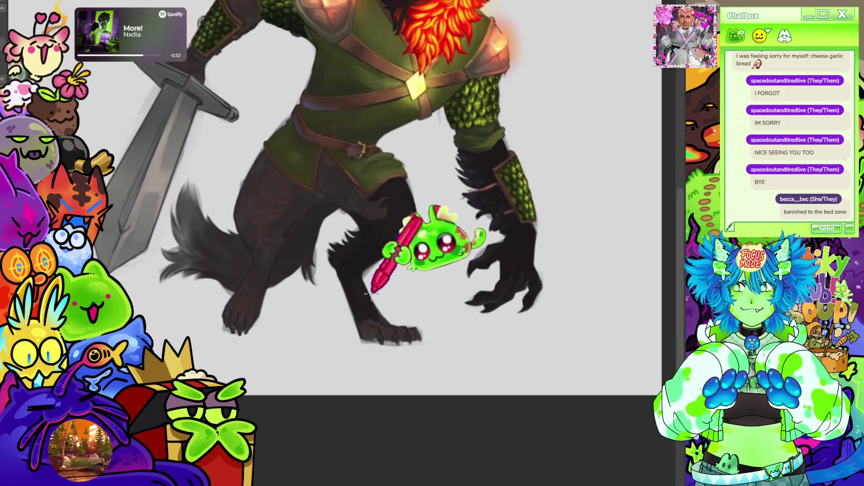
scroll(392, 203, "down", 1)
scroll(379, 350, "up", 4)
scroll(379, 351, "up", 4)
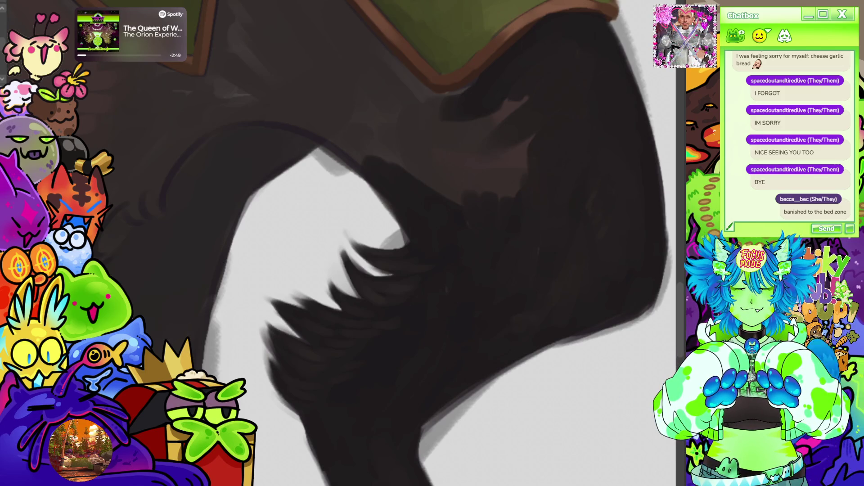
Zoom out and back in to check the finer strands and lighter fur streaks on the leg.
scroll(225, 104, "down", 5)
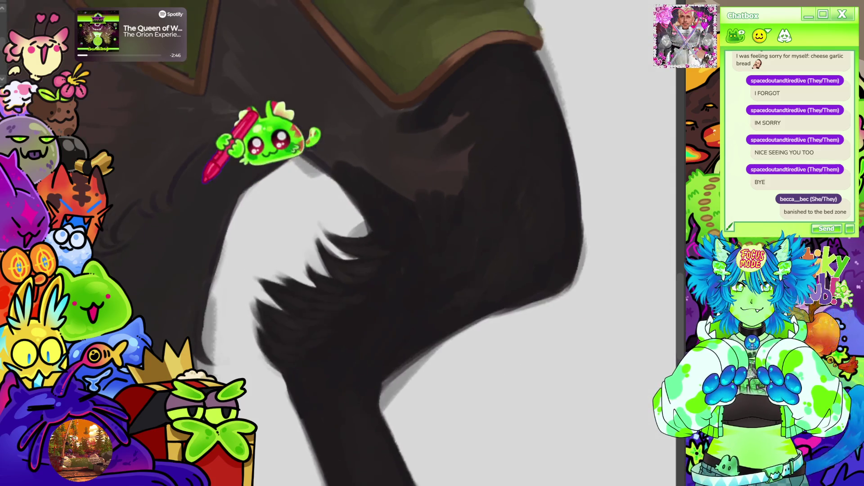
scroll(460, 201, "down", 5)
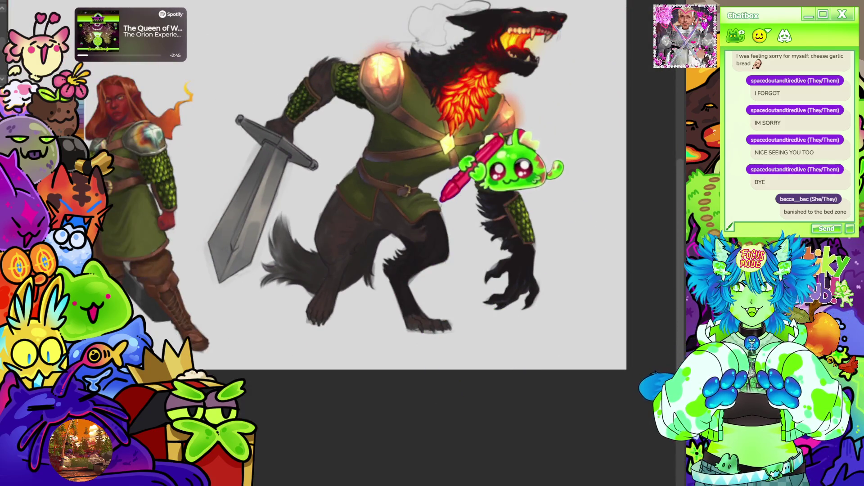
scroll(509, 158, "down", 2)
scroll(495, 162, "up", 5)
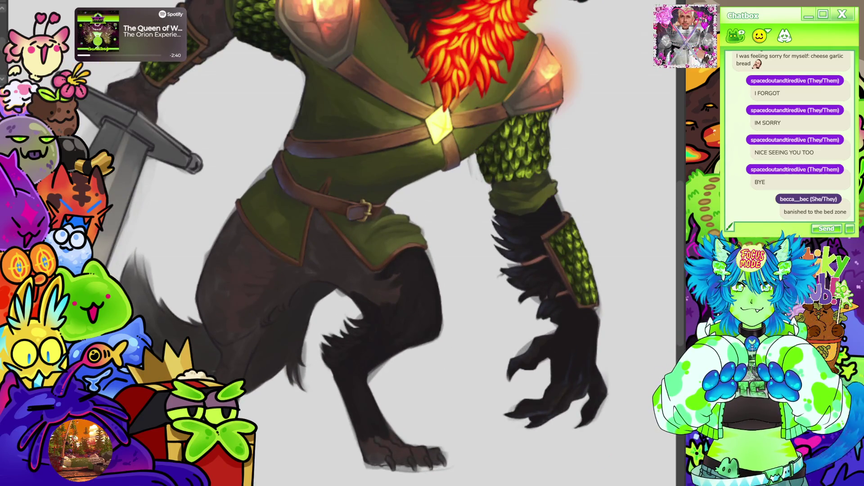
scroll(571, 214, "down", 6)
scroll(329, 223, "up", 3)
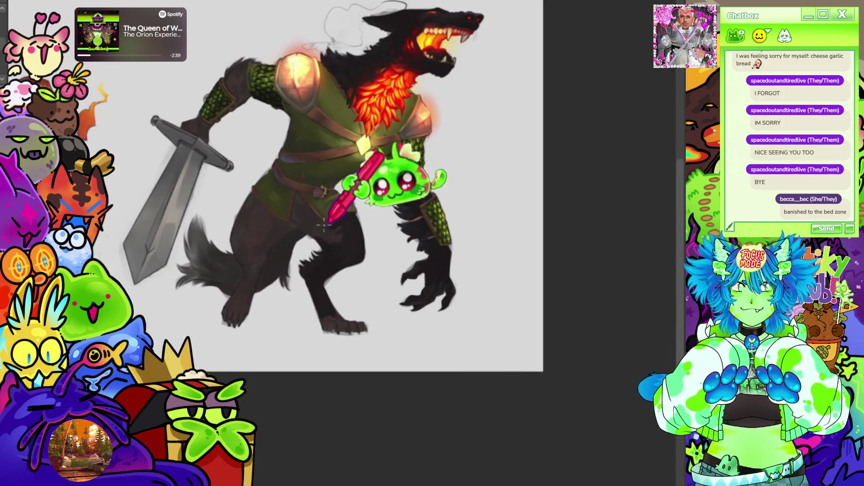
scroll(328, 224, "up", 3)
scroll(358, 164, "down", 2)
scroll(303, 257, "up", 5)
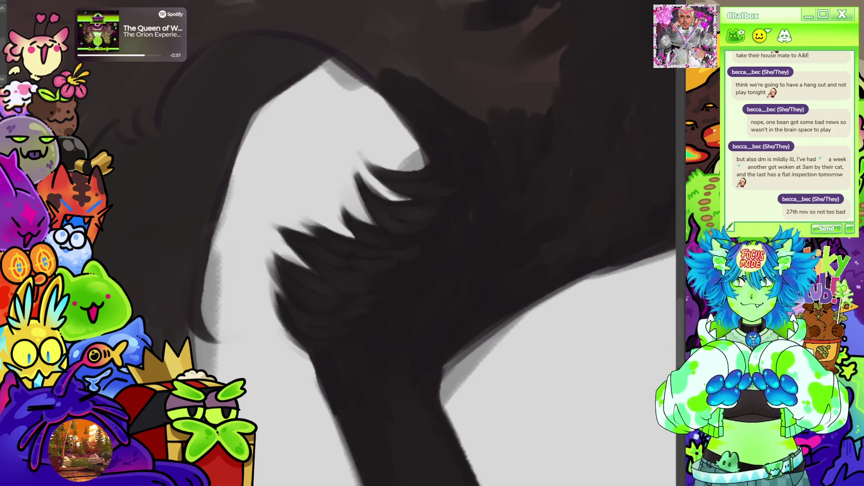
Zoom out to review the shaggy dark legs, bushy grey tail and clawed hand.
scroll(434, 173, "down", 5)
scroll(346, 231, "up", 3)
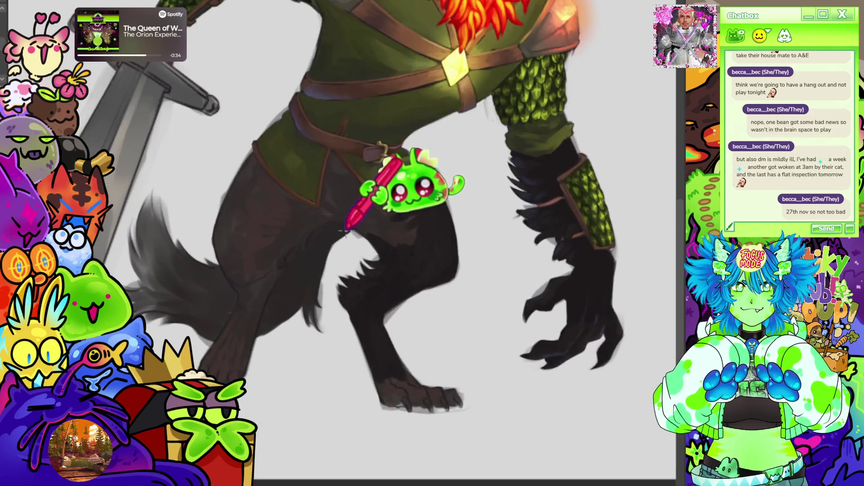
With a larger brush and the canvas rotated diagonally, shade dark fur beneath the tunic hem.
scroll(345, 230, "up", 4)
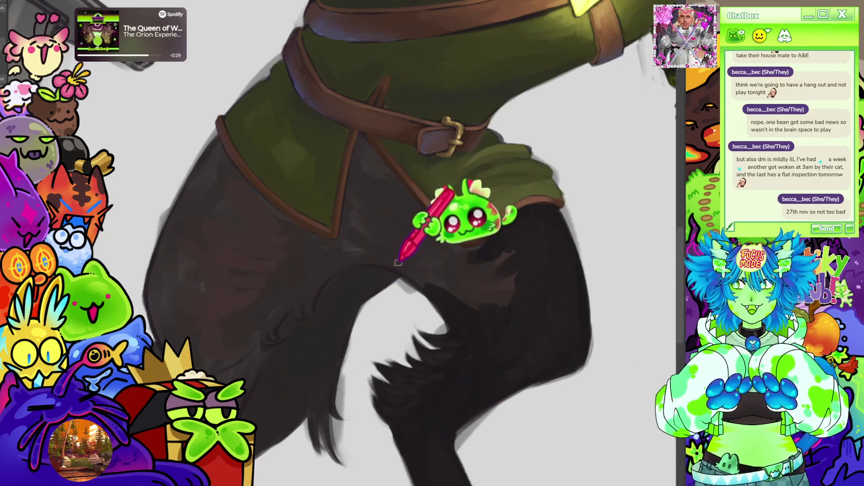
key("bracketright")
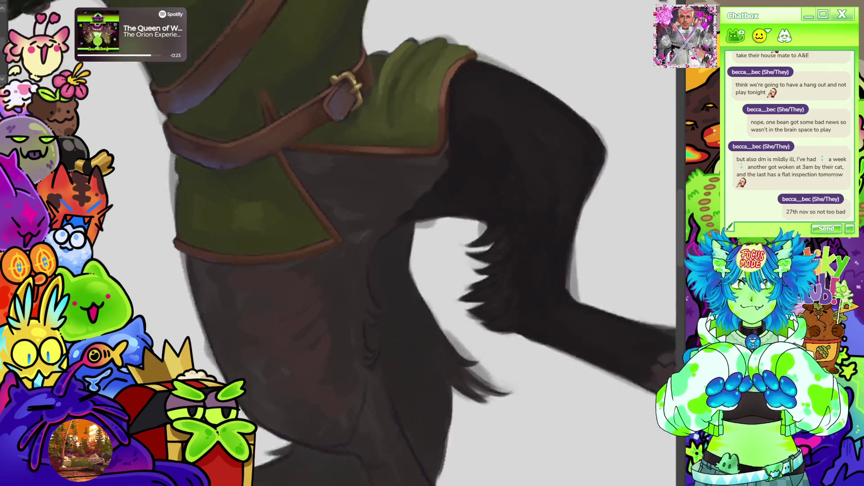
left_click_drag(495, 27, 293, 482)
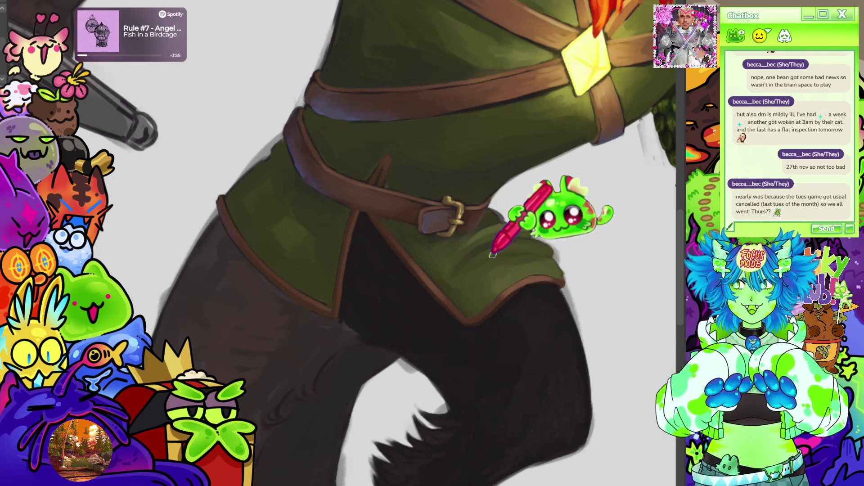
scroll(411, 336, "down", 2)
Zoom in on the thighs, reset then slightly tilt the view, and shade the front thigh near-black brown.
scroll(411, 337, "down", 3)
scroll(441, 208, "up", 4)
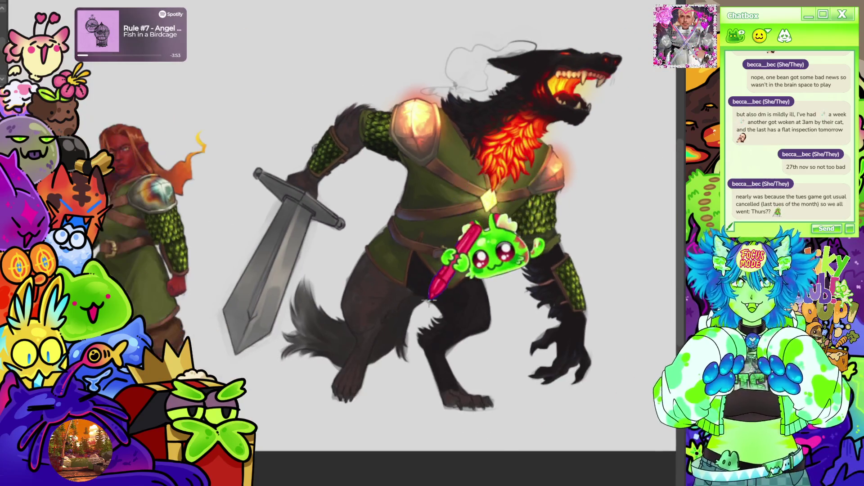
scroll(429, 263, "down", 2)
scroll(429, 263, "up", 3)
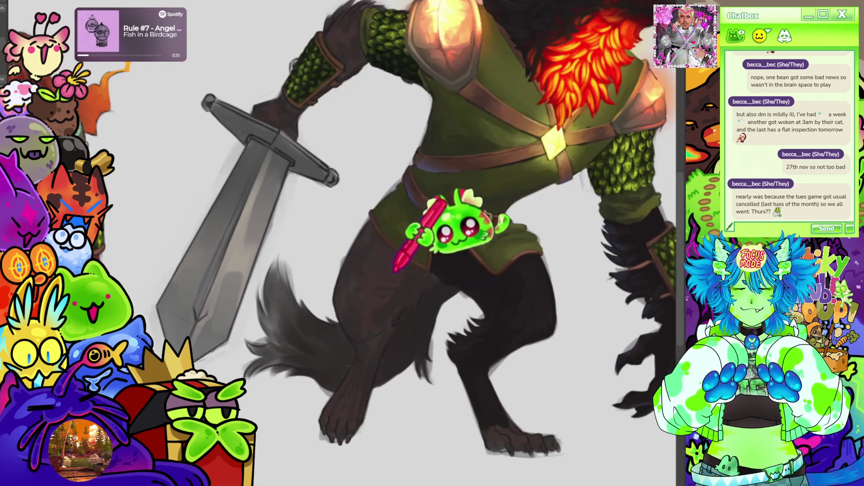
scroll(437, 292, "up", 2)
scroll(437, 292, "up", 1)
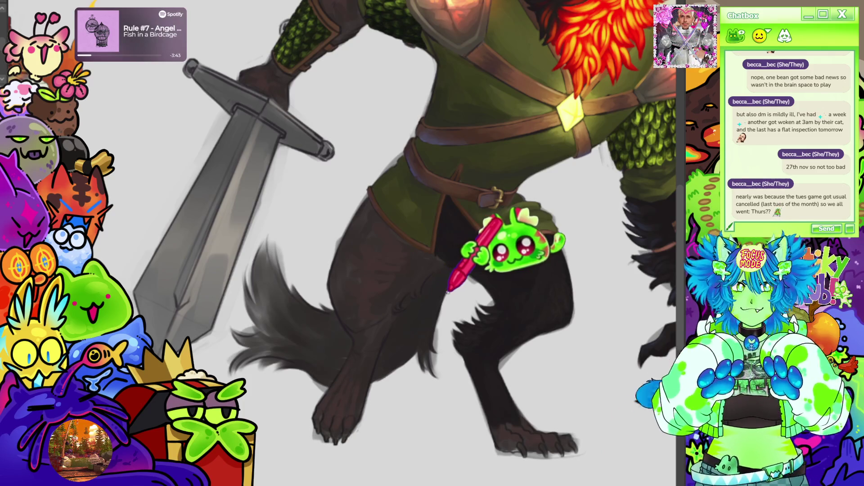
scroll(506, 310, "up", 1)
scroll(507, 309, "down", 1)
scroll(473, 261, "up", 3)
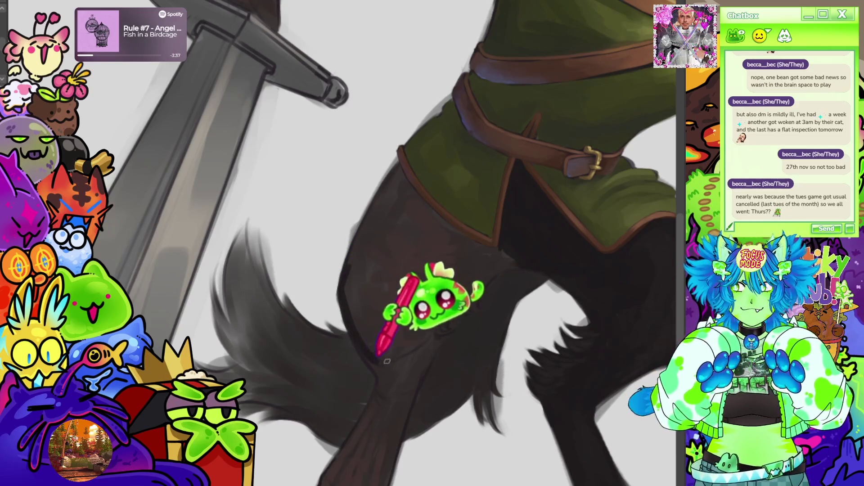
key("5")
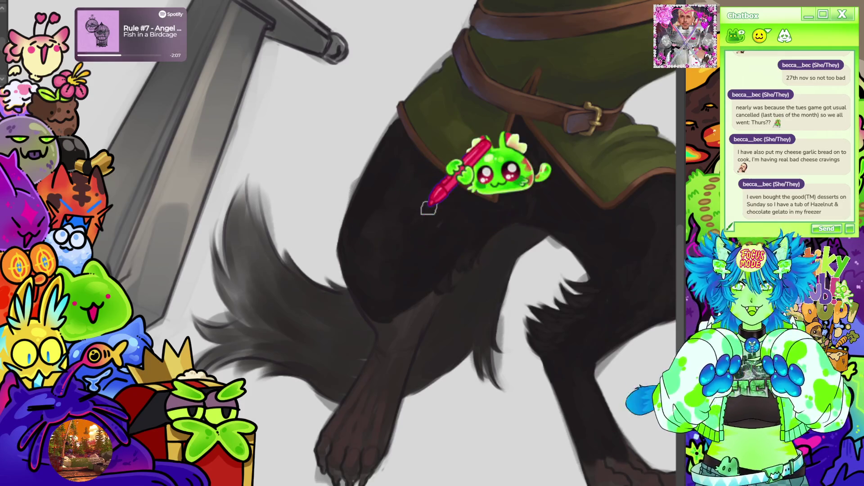
key("^")
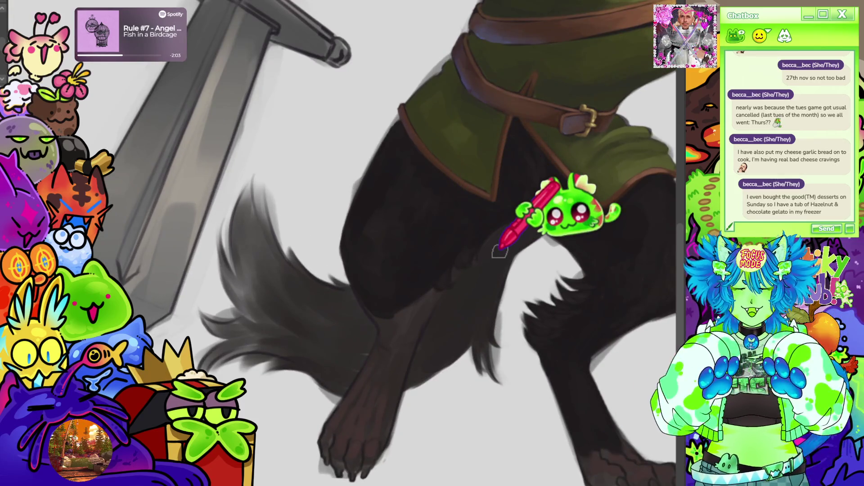
scroll(500, 252, "down", 5)
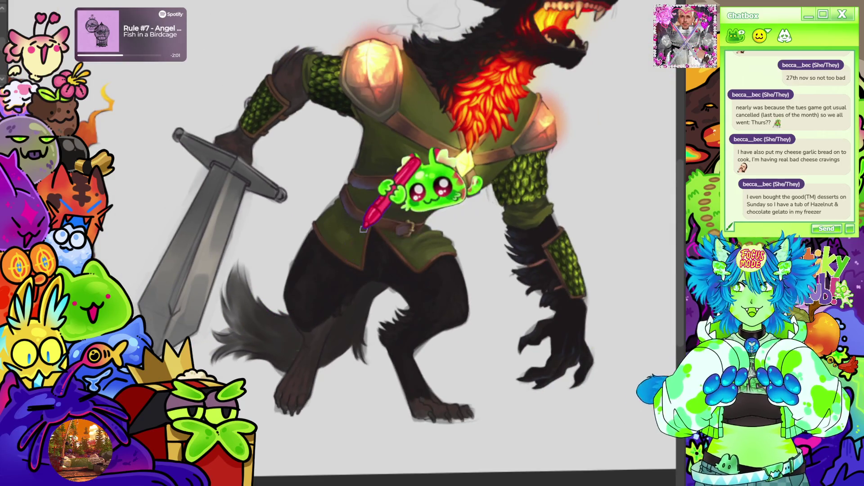
Add darker fur strokes to the rear leg beside the bushy grey tail.
scroll(363, 229, "down", 3)
scroll(300, 270, "up", 6)
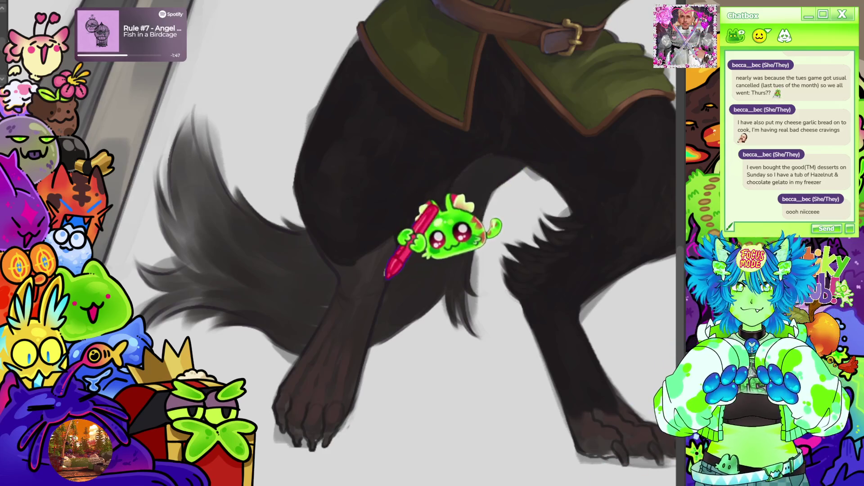
left_click_drag(347, 253, 347, 273)
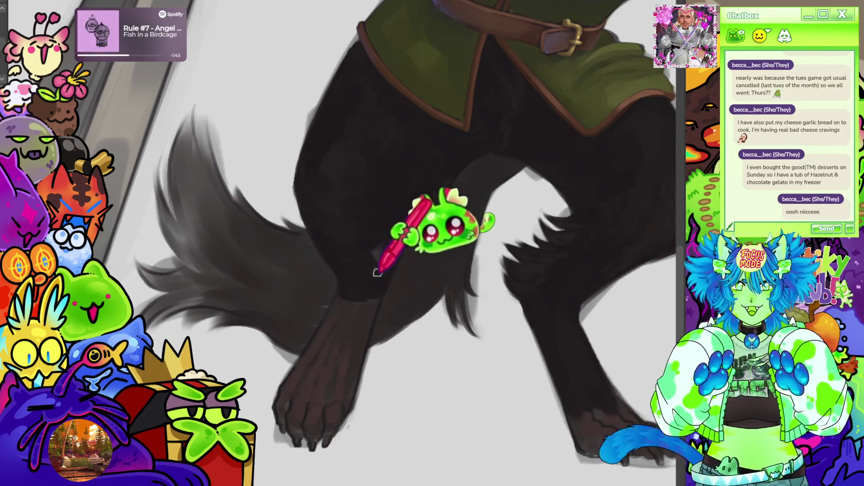
scroll(504, 225, "down", 5)
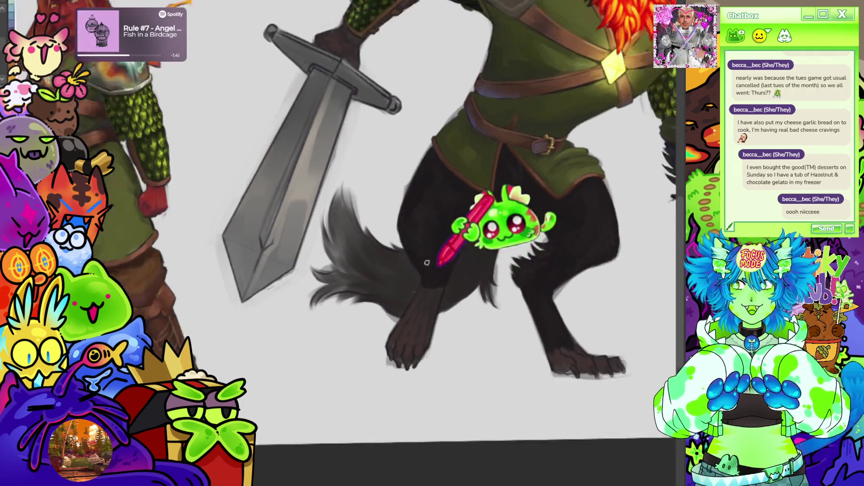
scroll(450, 216, "up", 6)
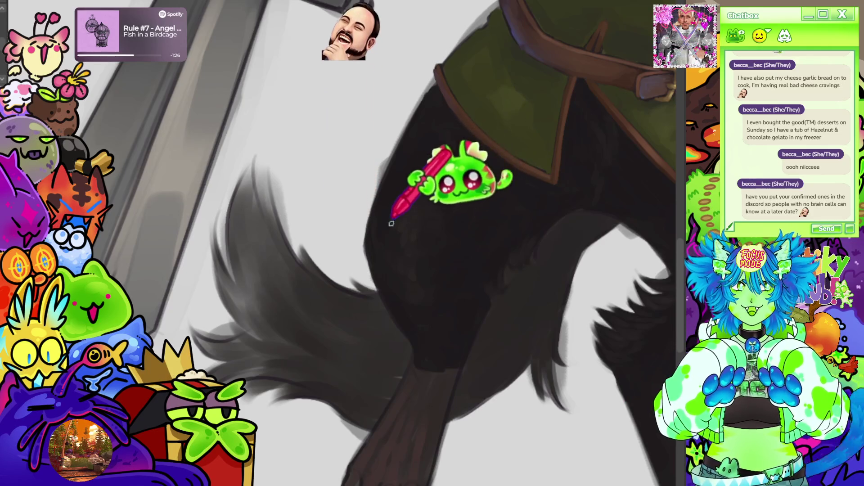
Zoom and pan over to the rear leg just above the paw.
scroll(572, 131, "down", 5)
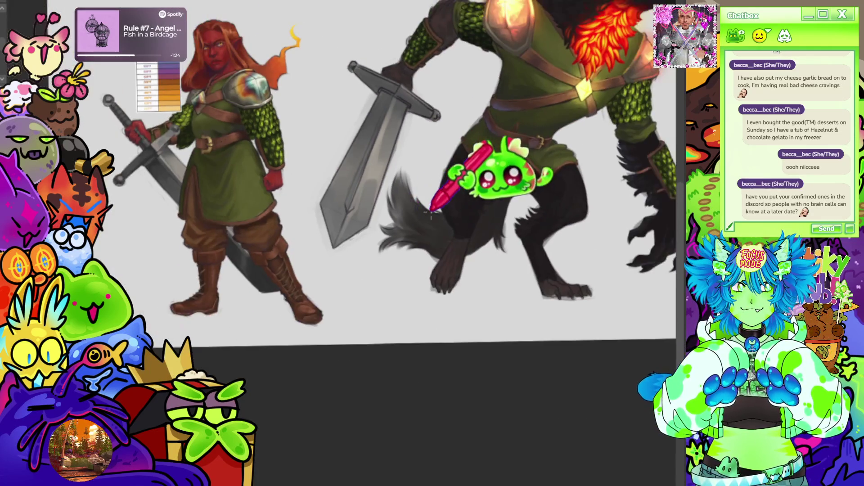
scroll(506, 135, "up", 5)
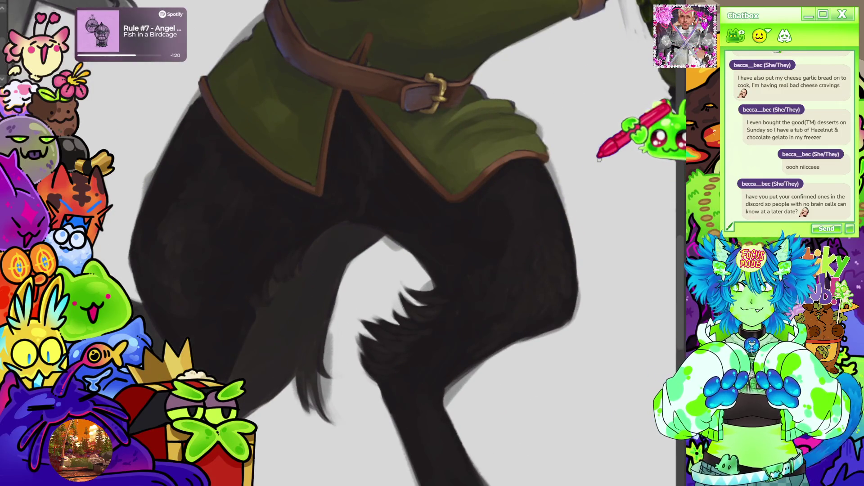
scroll(506, 208, "down", 5)
scroll(313, 213, "up", 5)
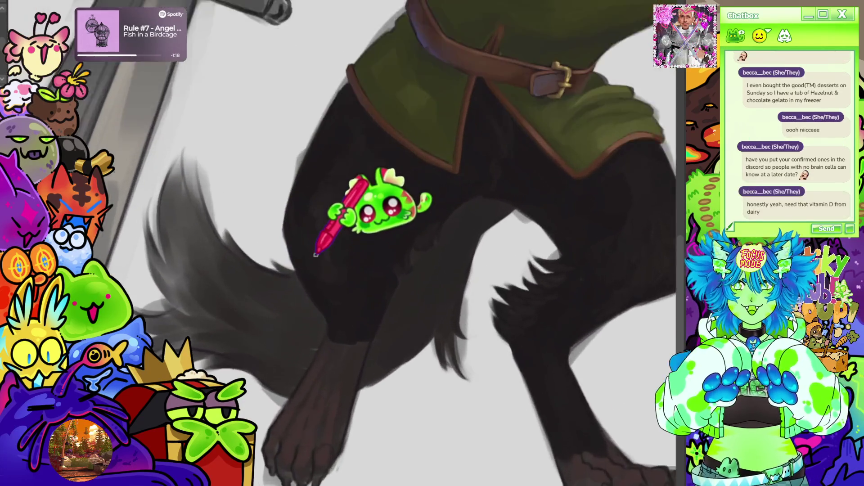
scroll(315, 255, "up", 2)
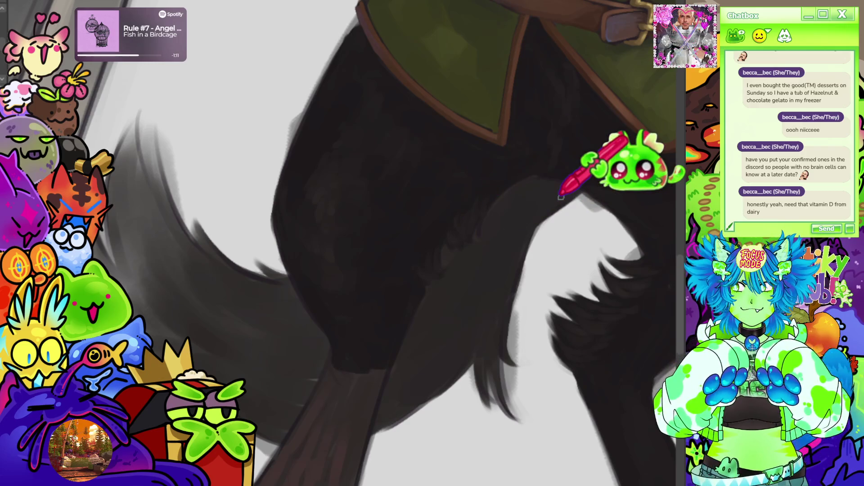
scroll(561, 197, "down", 5)
scroll(301, 216, "up", 3)
scroll(439, 252, "up", 3)
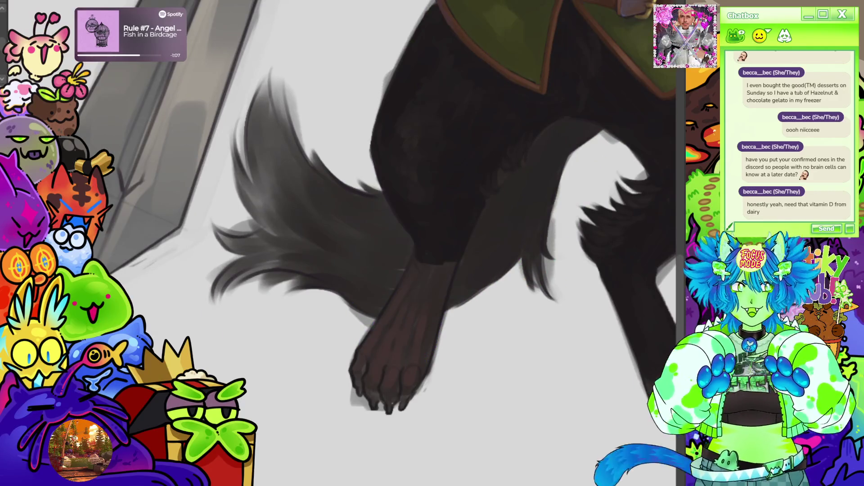
scroll(387, 198, "right", 1)
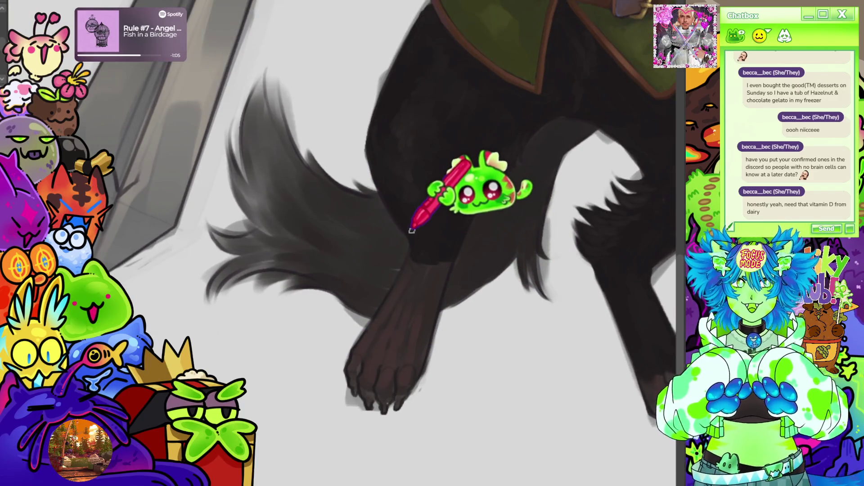
Paint three dark blue strokes forming a navy band across the rear leg above the paw.
left_click_drag(411, 232, 414, 254)
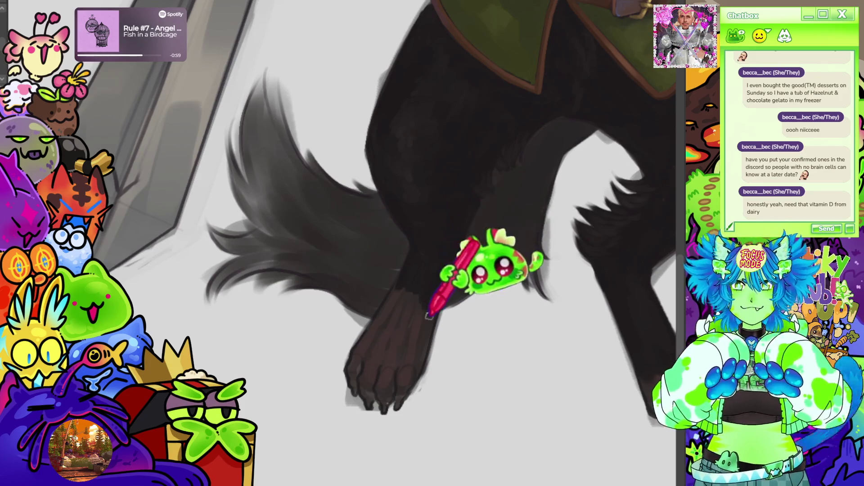
left_click_drag(428, 249, 408, 222)
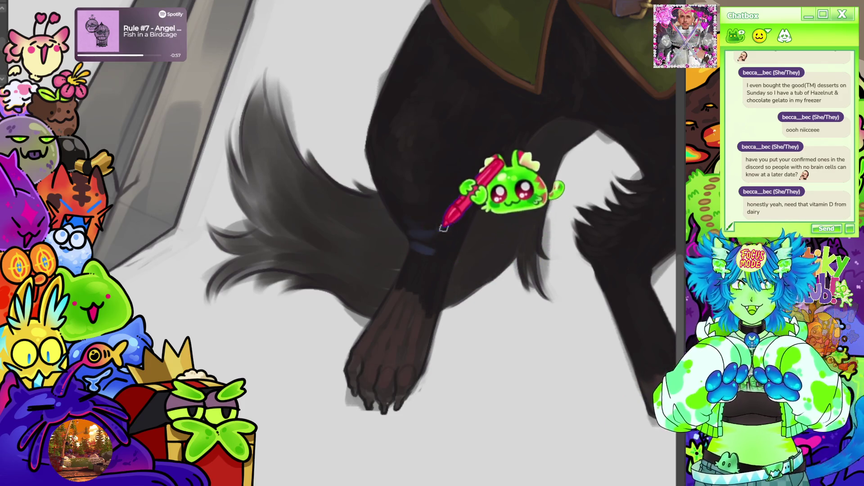
left_click_drag(443, 270, 454, 236)
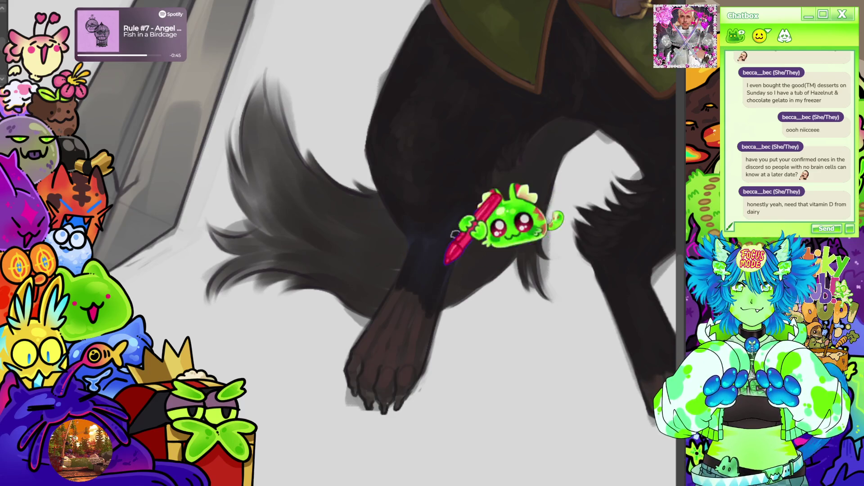
scroll(485, 222, "down", 3)
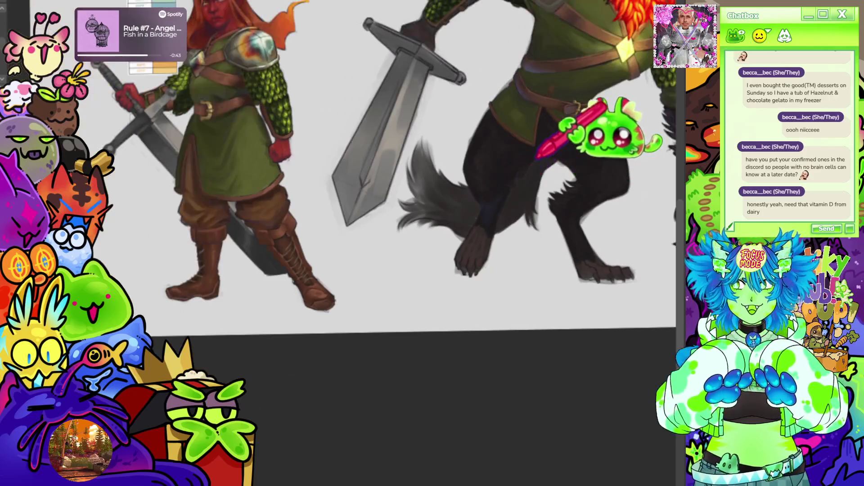
scroll(508, 186, "up", 2)
scroll(507, 186, "up", 1)
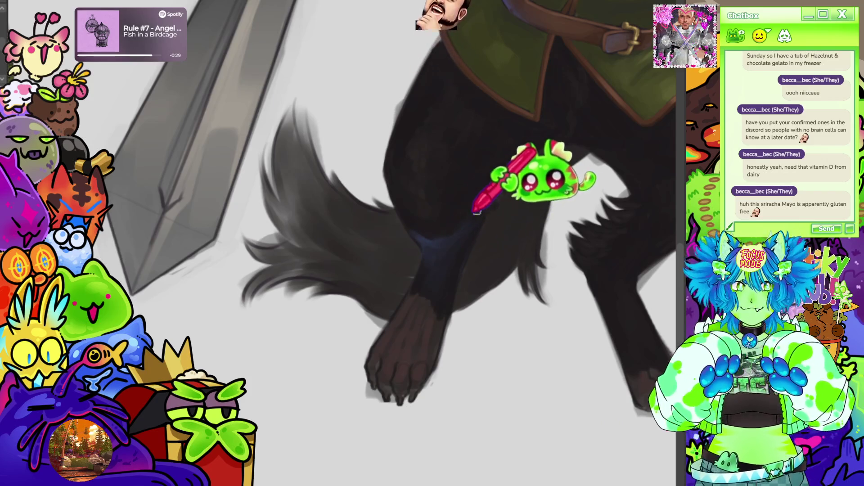
Zoom in on the paw and widen the navy band above it into darker, smoother shading.
scroll(481, 222, "down", 5)
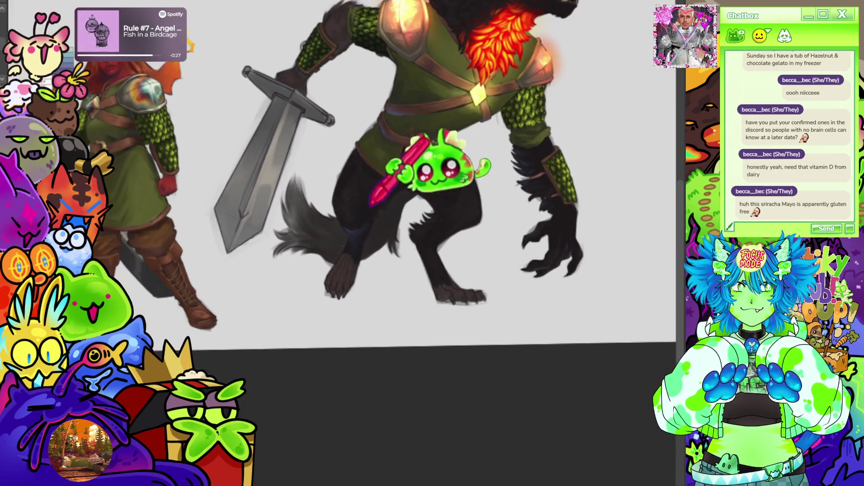
scroll(376, 182, "up", 2)
scroll(454, 222, "down", 1)
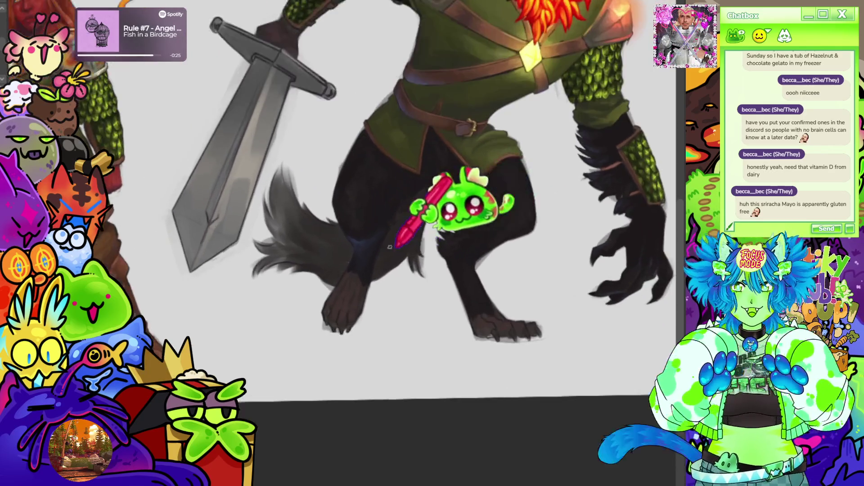
scroll(329, 308, "up", 2)
scroll(452, 309, "up", 2)
scroll(241, 222, "down", 2)
scroll(426, 317, "up", 4)
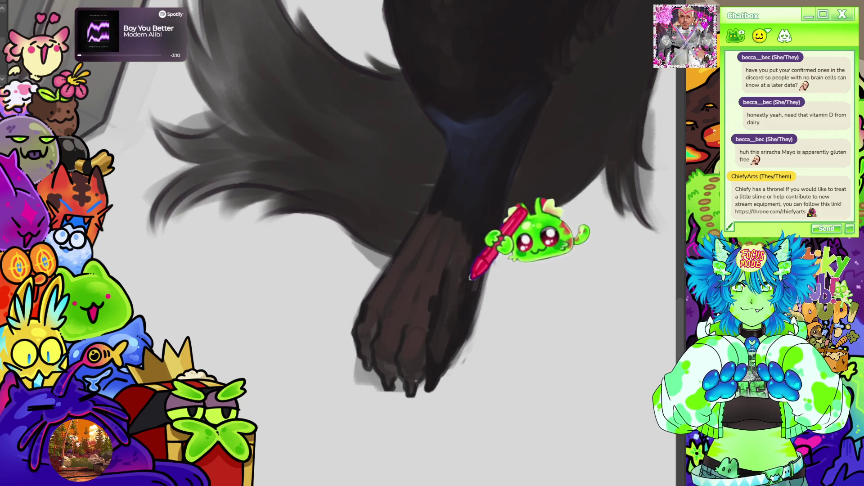
scroll(531, 227, "down", 5)
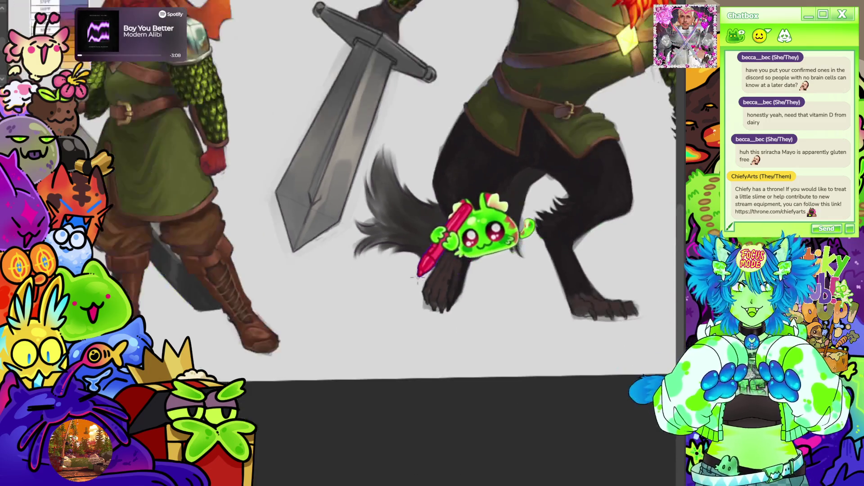
scroll(546, 187, "up", 5)
scroll(455, 272, "up", 2)
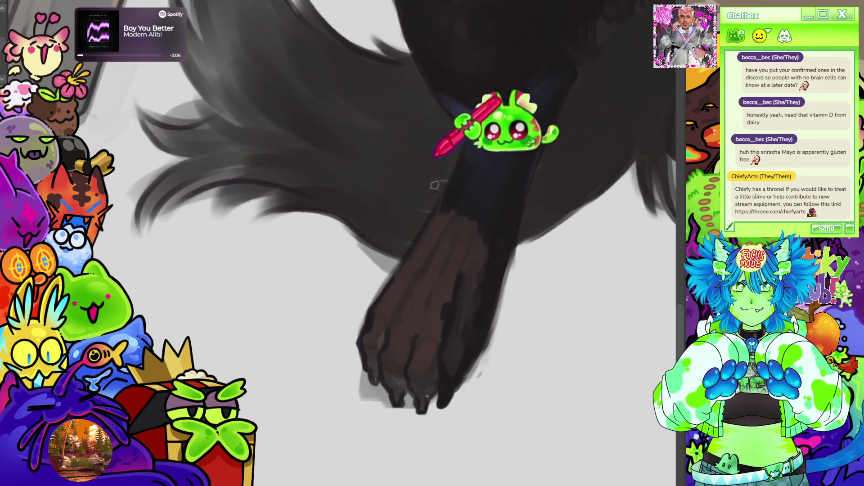
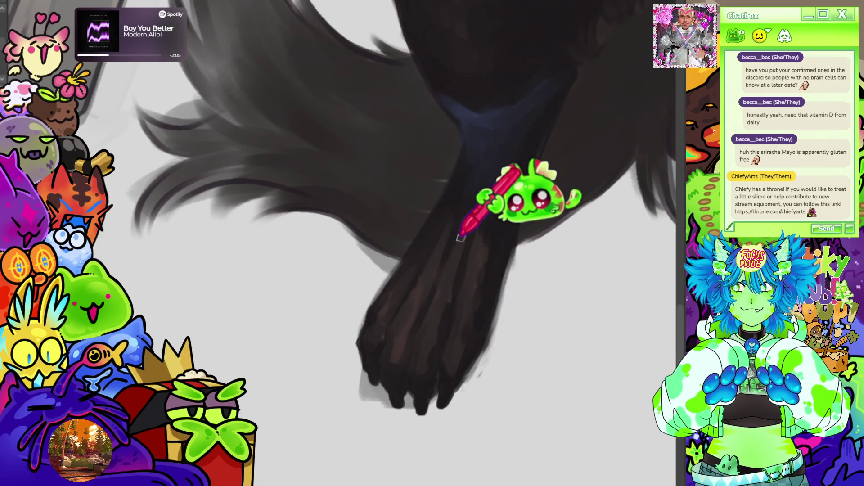
Paint dark fur shading, defined toes and a blue ankle accent on the raised hind paw.
scroll(461, 237, "down", 5)
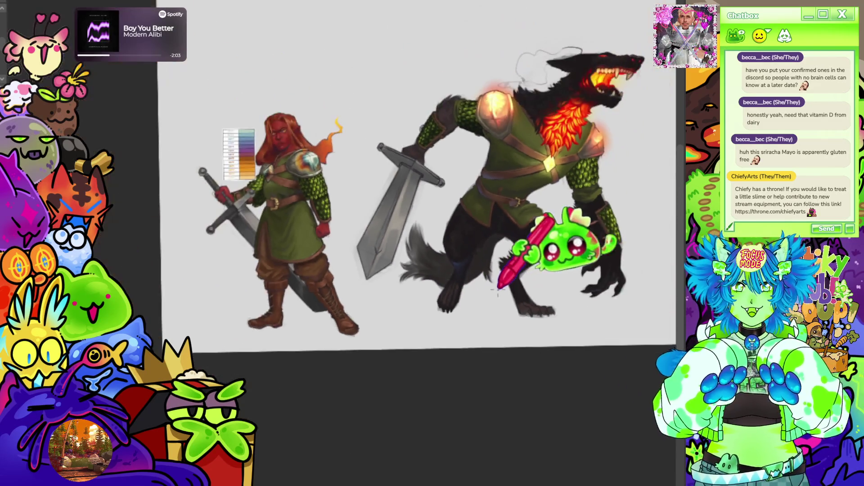
scroll(471, 296, "up", 3)
scroll(471, 296, "up", 3)
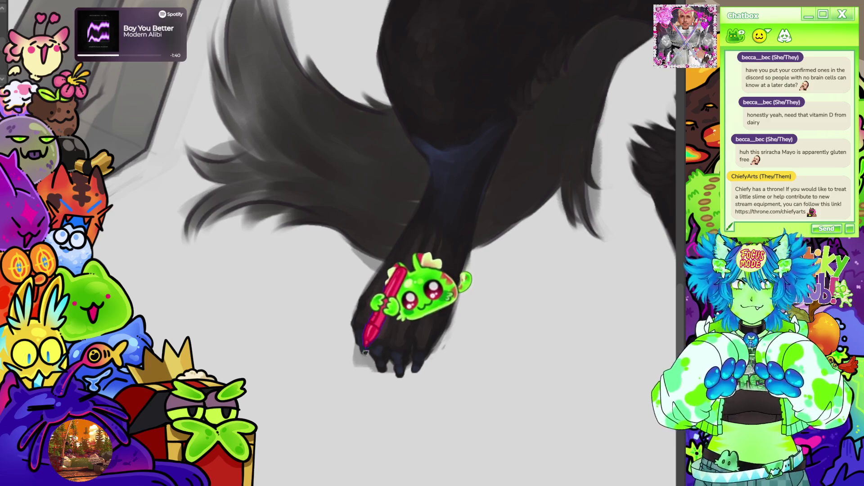
scroll(384, 259, "down", 5)
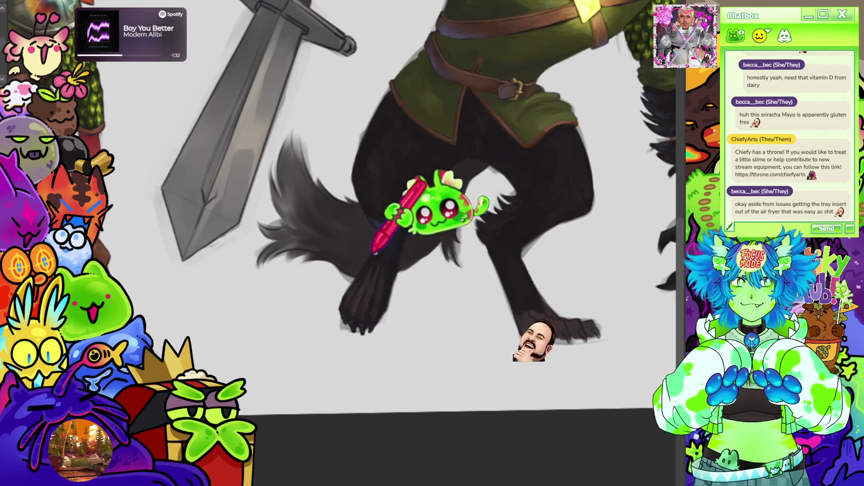
scroll(375, 253, "down", 2)
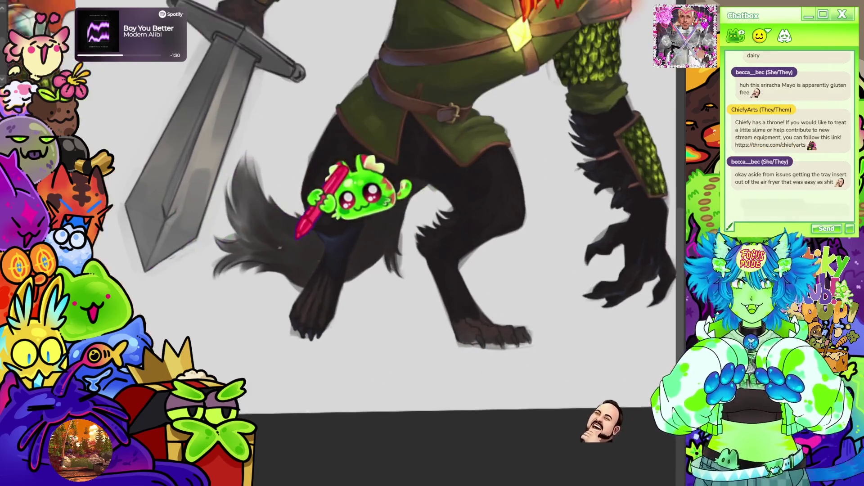
scroll(316, 220, "down", 3)
scroll(279, 193, "up", 6)
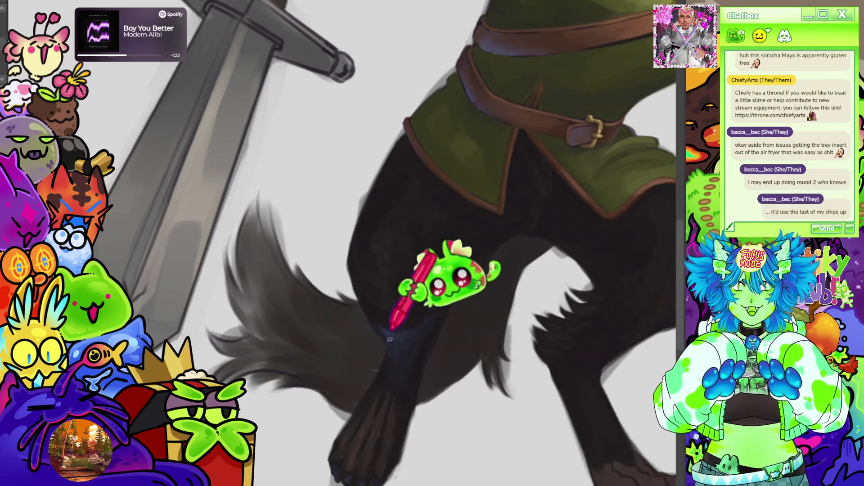
Pan up to the sword tip and upper paw, then fit the whole drawing in view.
mouse_move(381, 391)
left_mouse_down()
mouse_move(417, 299)
mouse_move(439, 288)
left_mouse_up()
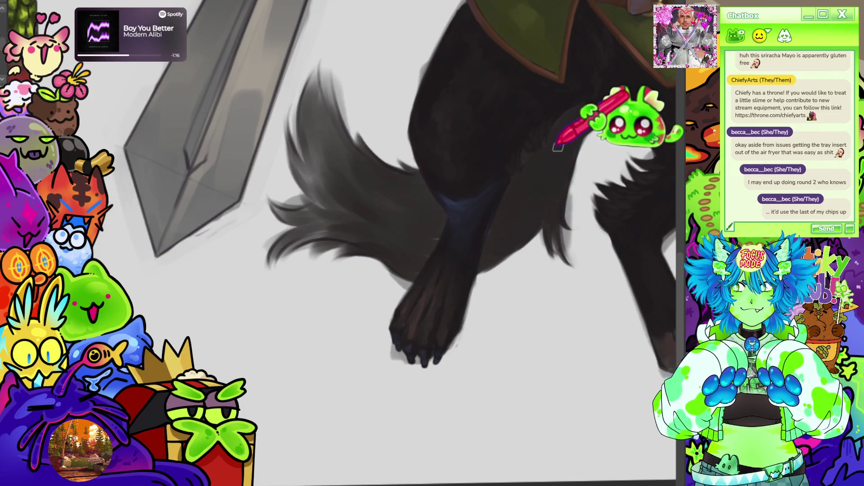
key("ctrl+minus")
key("ctrl+0")
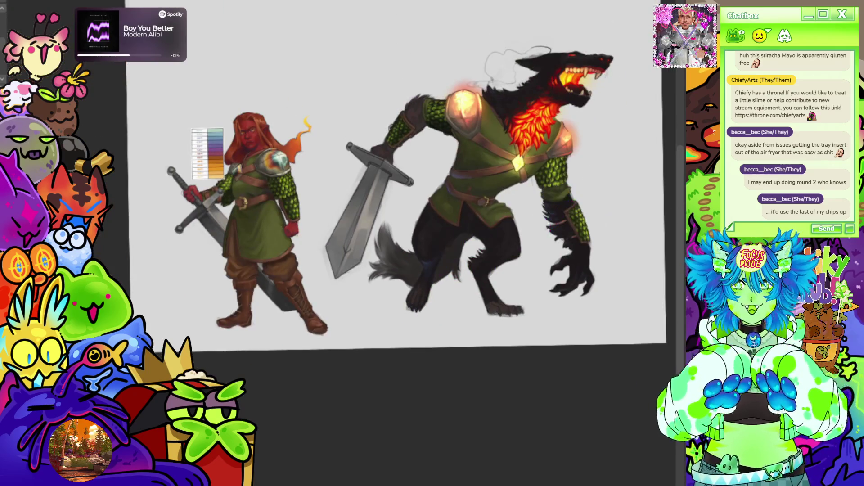
Zoom in on the planted foot and paint separated toes, curved claws and warm brown highlights.
scroll(581, 216, "up", 10)
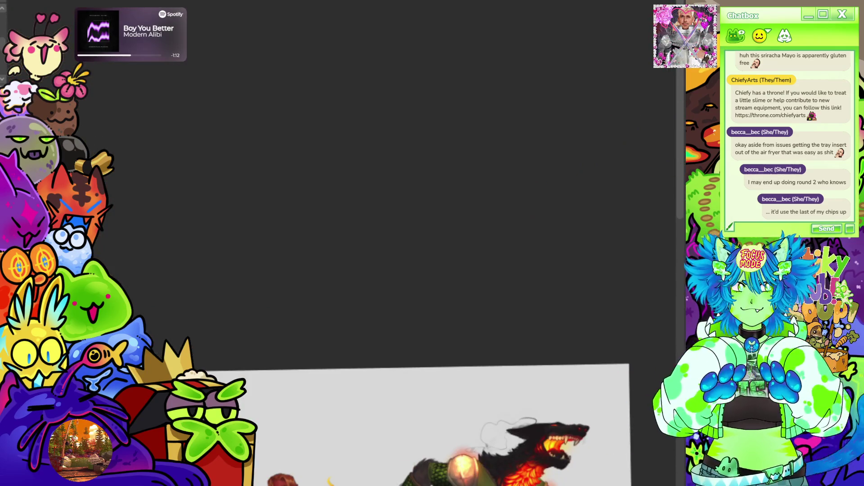
scroll(378, 243, "down", 5)
scroll(288, 306, "up", 6)
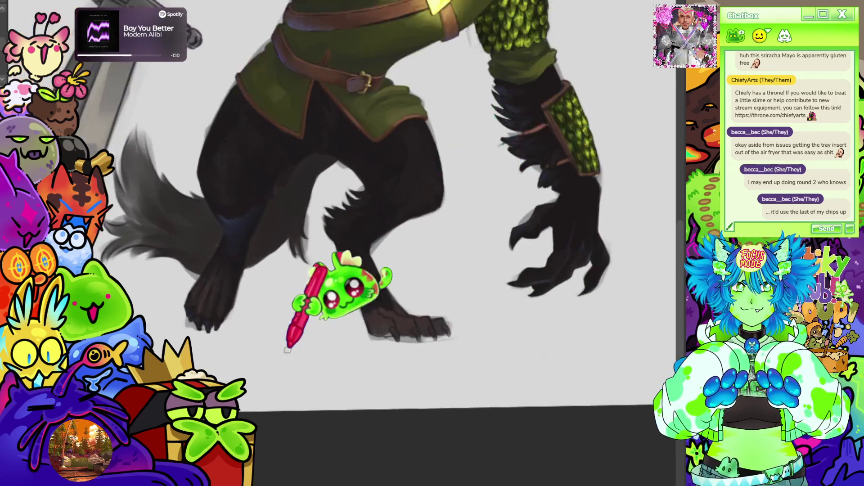
scroll(287, 350, "up", 5)
scroll(436, 283, "up", 2)
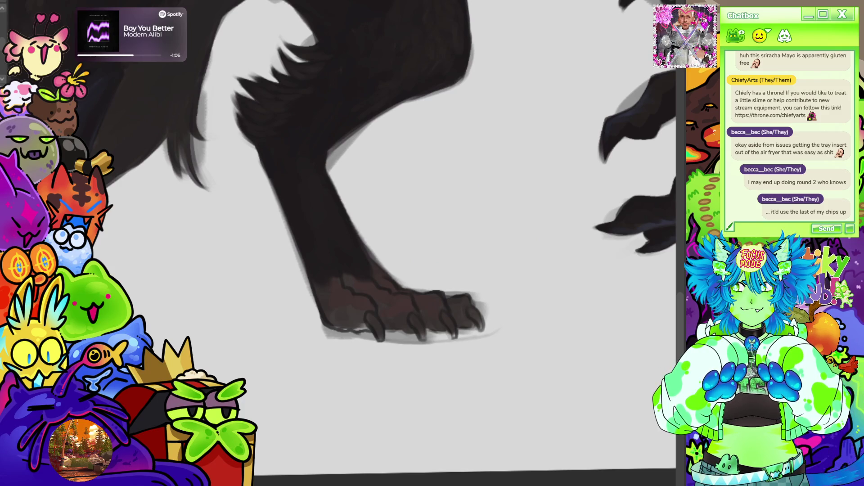
scroll(203, 309, "down", 1)
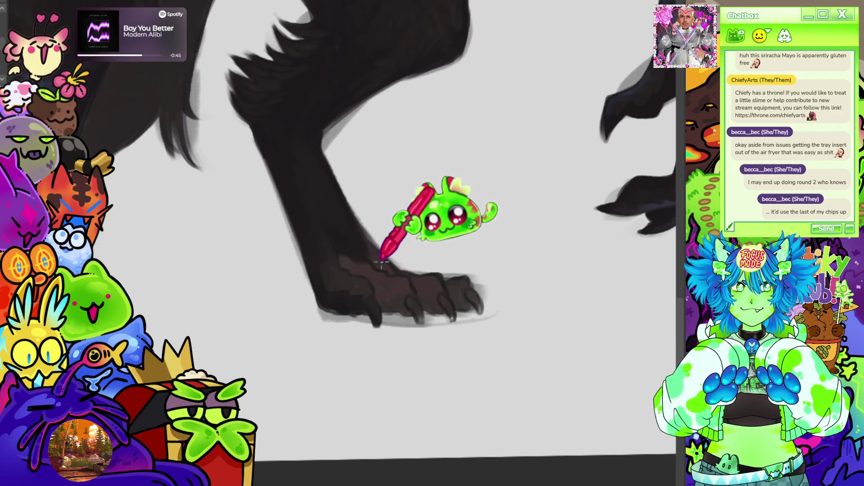
scroll(381, 265, "down", 3)
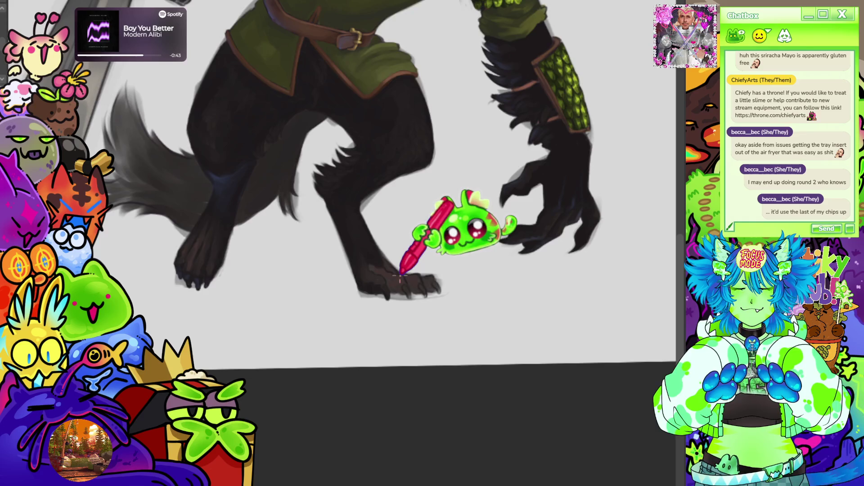
scroll(399, 277, "down", 2)
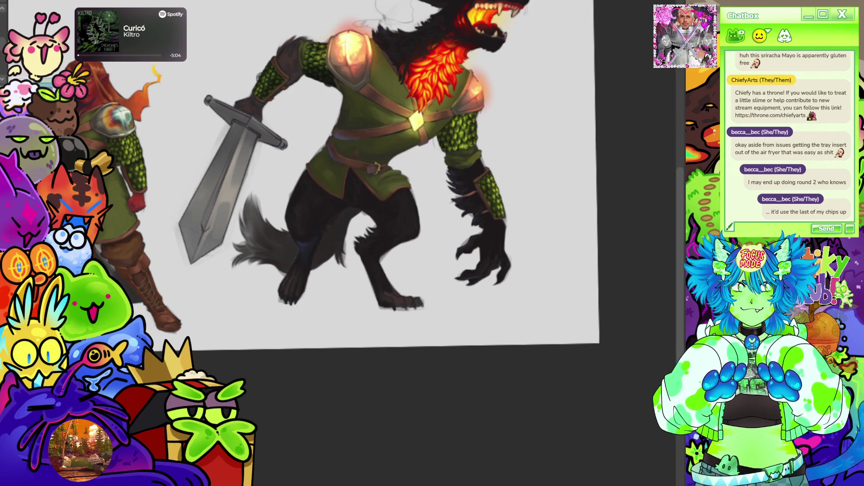
scroll(394, 351, "down", 3)
scroll(392, 356, "up", 6)
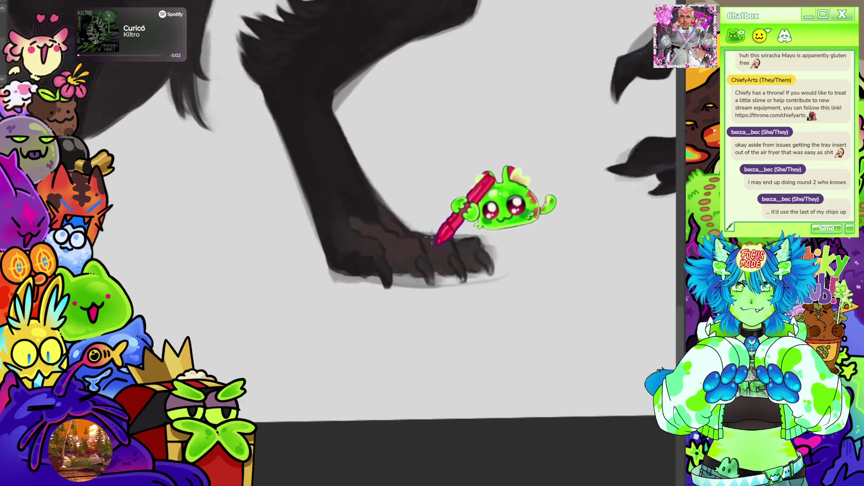
Lengthen the planted foot's claws, blend its fur shading and add a soft grey cast shadow.
scroll(436, 243, "up", 1)
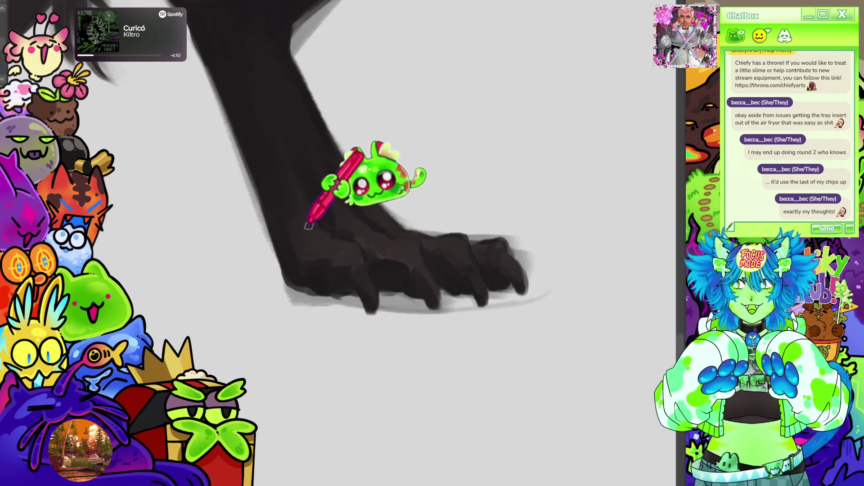
scroll(418, 316, "down", 5)
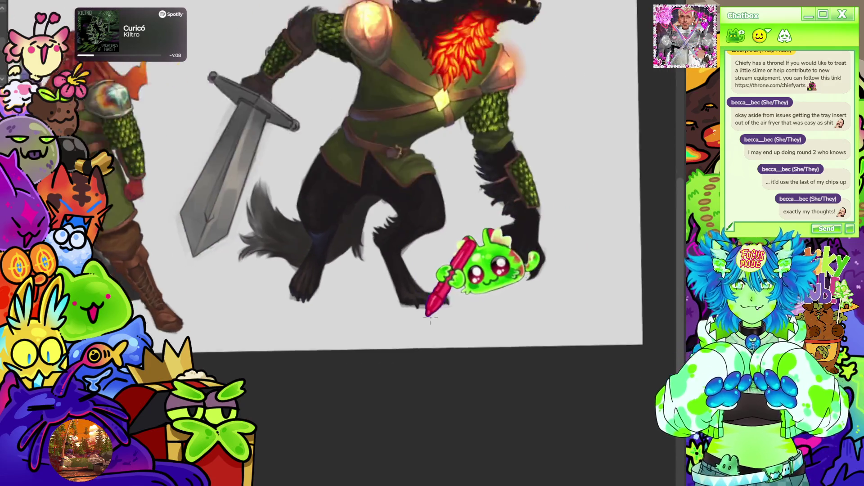
scroll(428, 317, "up", 5)
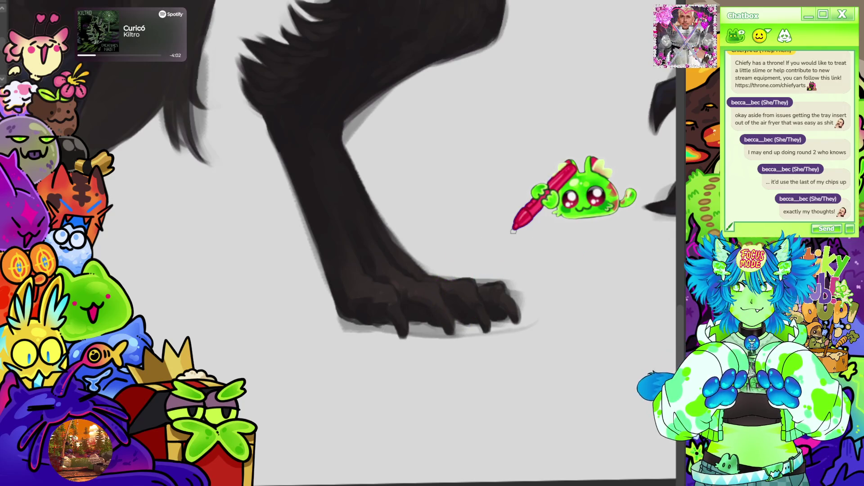
scroll(513, 231, "down", 5)
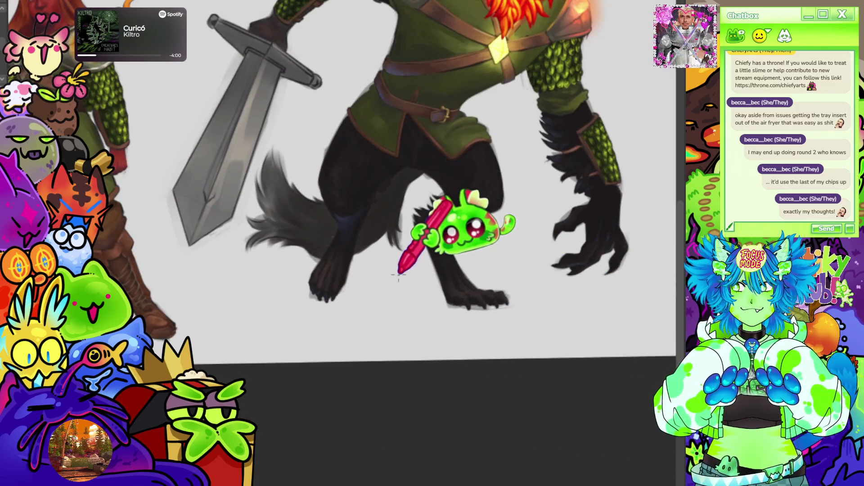
Compare the brown-legged and near-black-legged versions, keeping the near-black legs and darker flames.
scroll(398, 274, "down", 3)
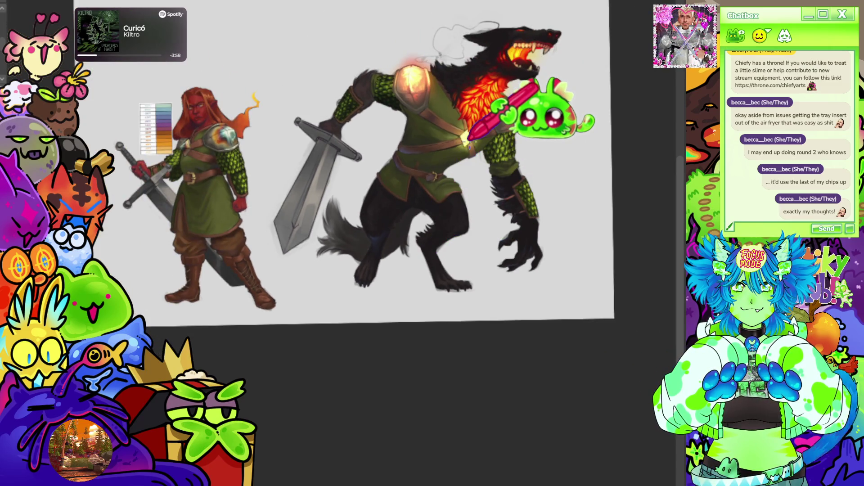
scroll(450, 138, "up", 4)
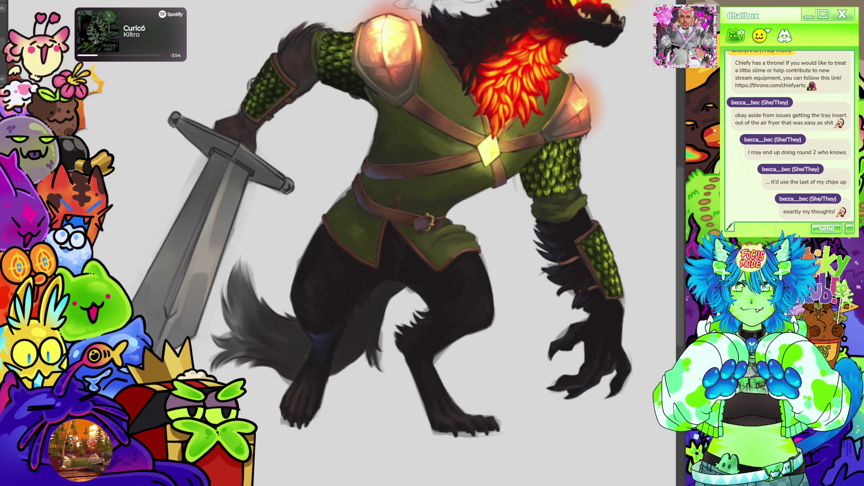
scroll(405, 171, "up", 2)
scroll(479, 293, "down", 2)
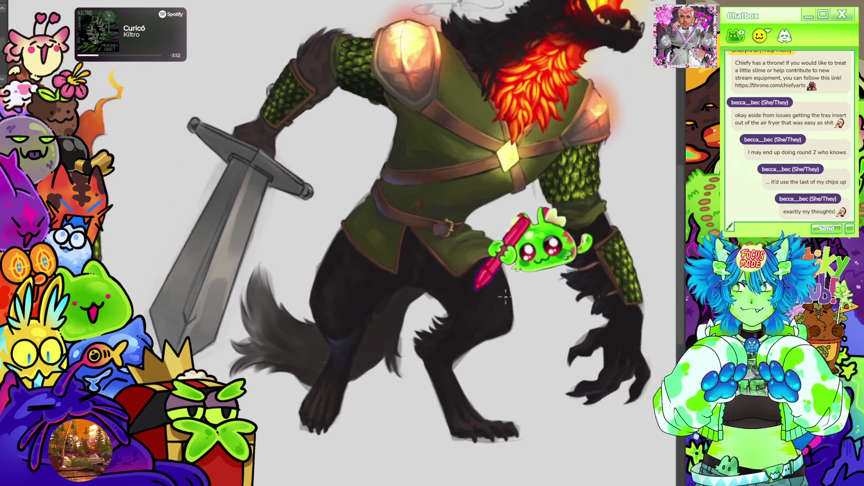
key("ctrl+z")
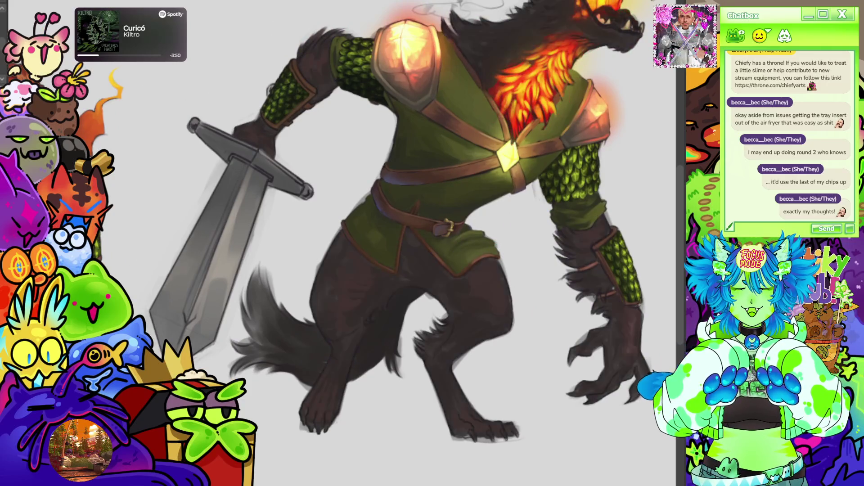
key("ctrl+shift+z")
key("ctrl+z")
key("ctrl+shift+z")
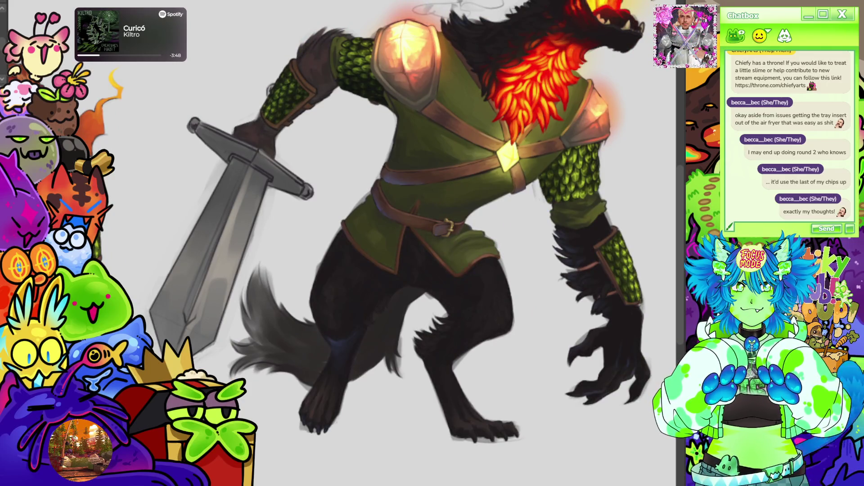
key("ctrl+z")
key("ctrl+shift+z")
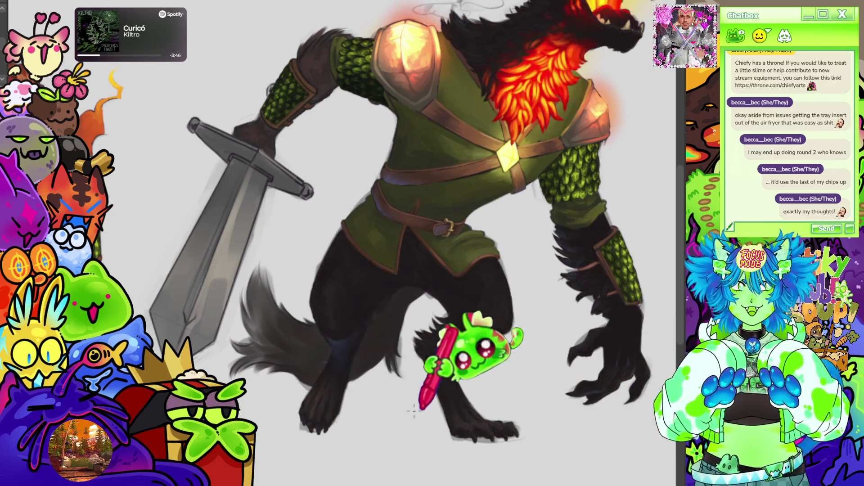
scroll(342, 333, "up", 4)
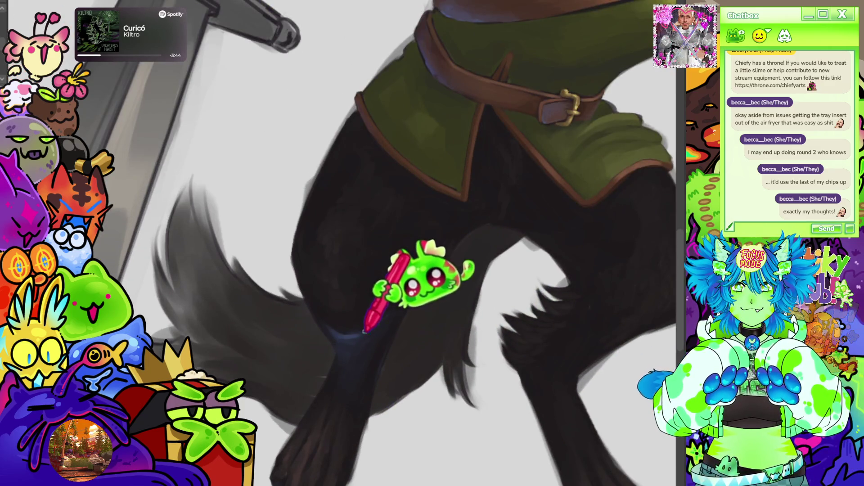
key("ctrl+0")
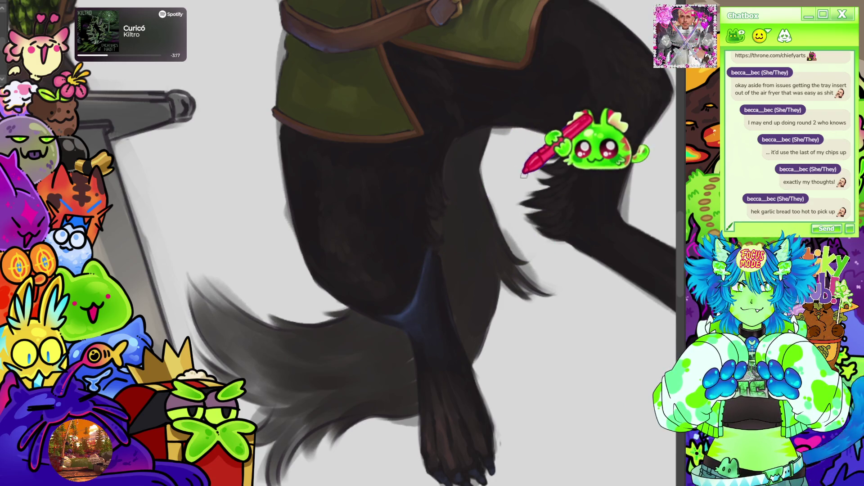
scroll(503, 143, "down", 3)
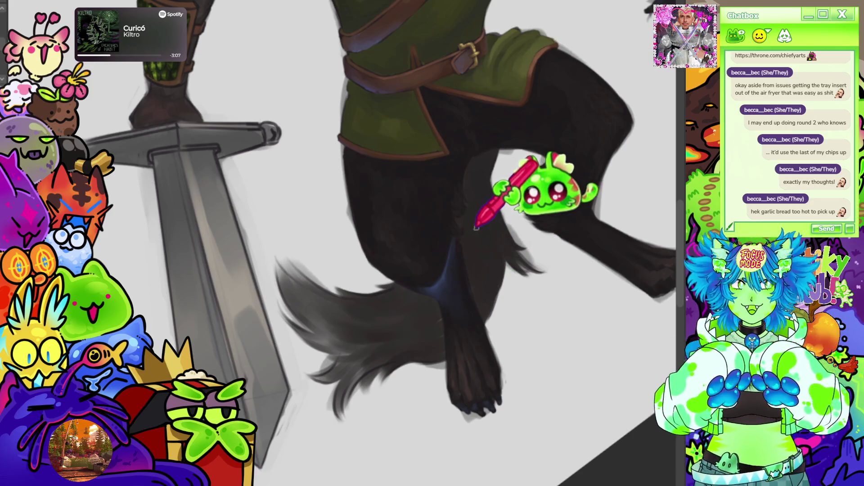
scroll(475, 228, "down", 3)
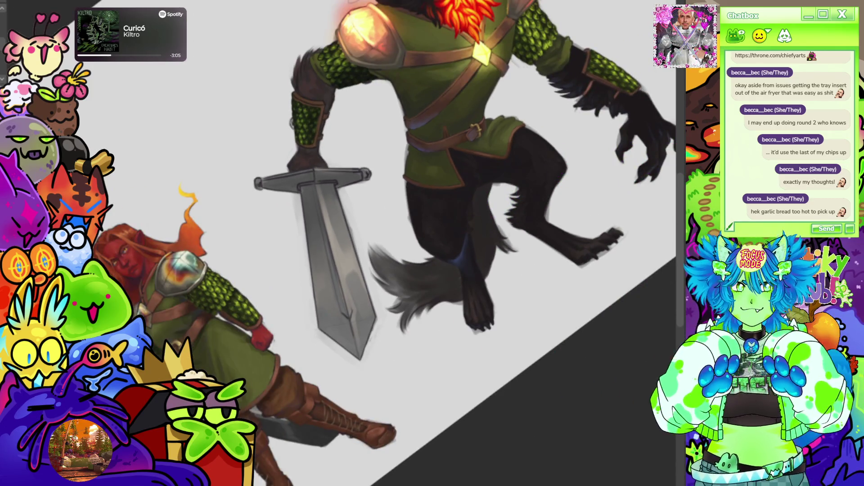
key("ctrl+0")
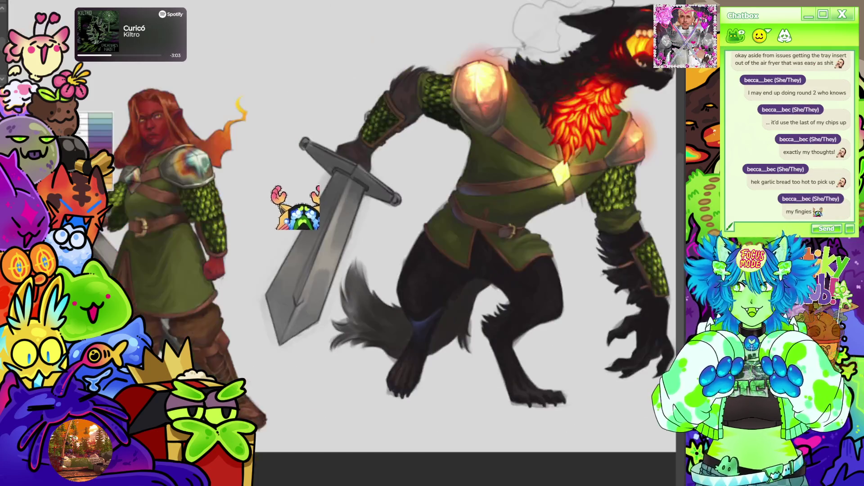
scroll(513, 266, "down", 2)
scroll(513, 265, "up", 4)
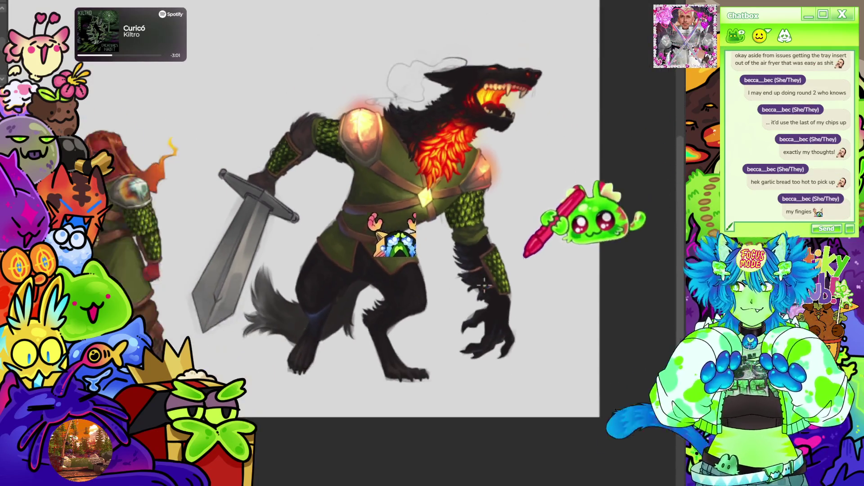
scroll(513, 266, "up", 4)
scroll(513, 266, "down", 1)
scroll(513, 265, "up", 2)
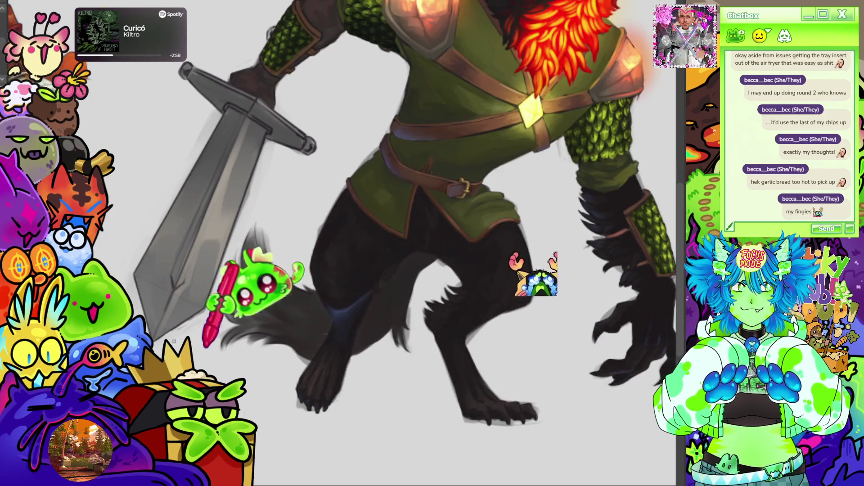
scroll(228, 313, "down", 2)
scroll(227, 312, "up", 4)
scroll(227, 313, "down", 4)
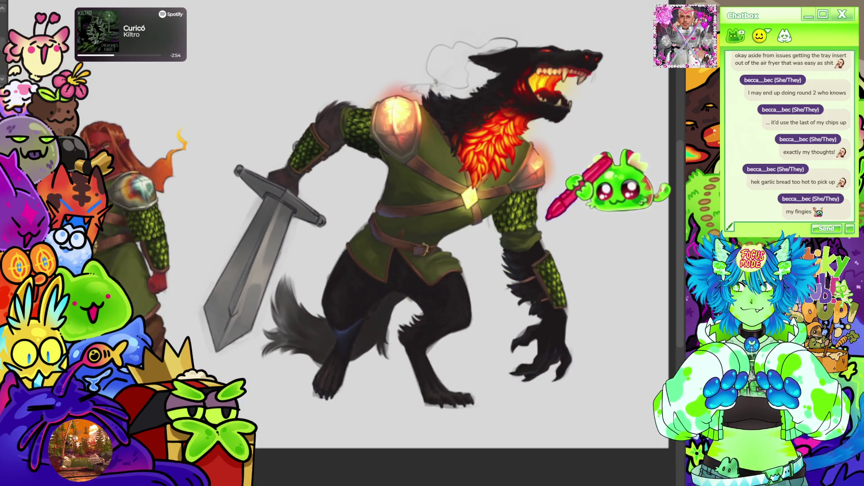
scroll(562, 200, "down", 2)
scroll(563, 199, "up", 1)
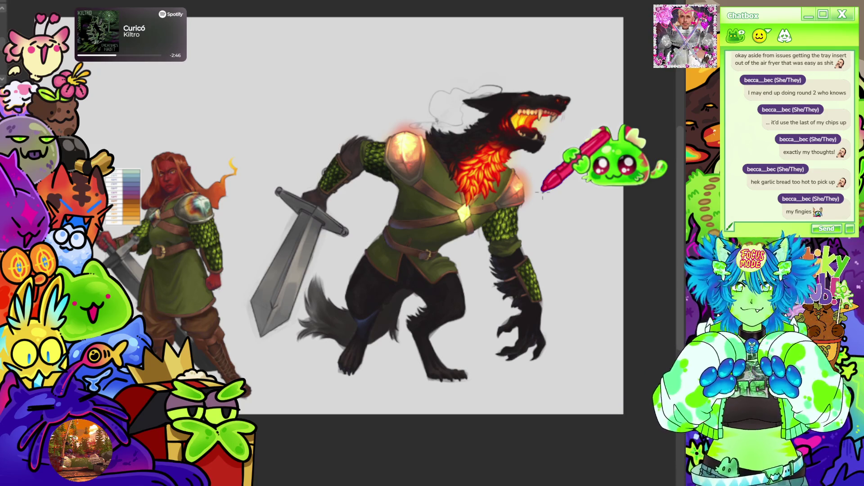
scroll(594, 162, "up", 5)
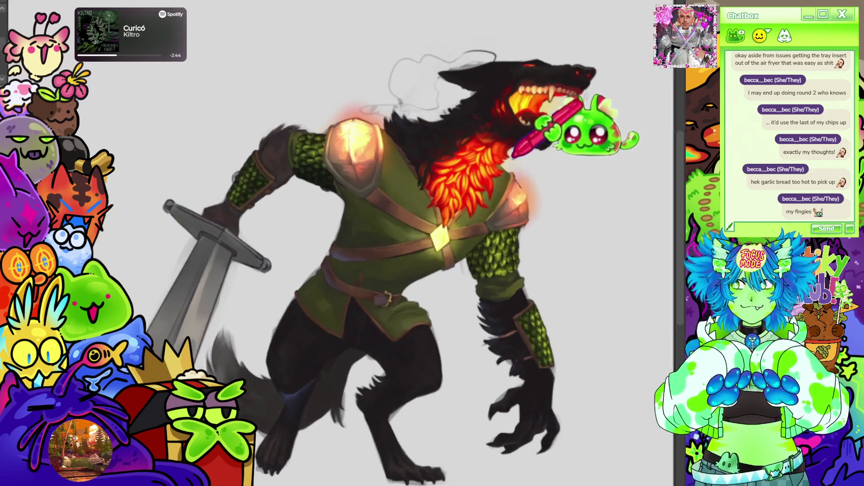
scroll(288, 126, "down", 5)
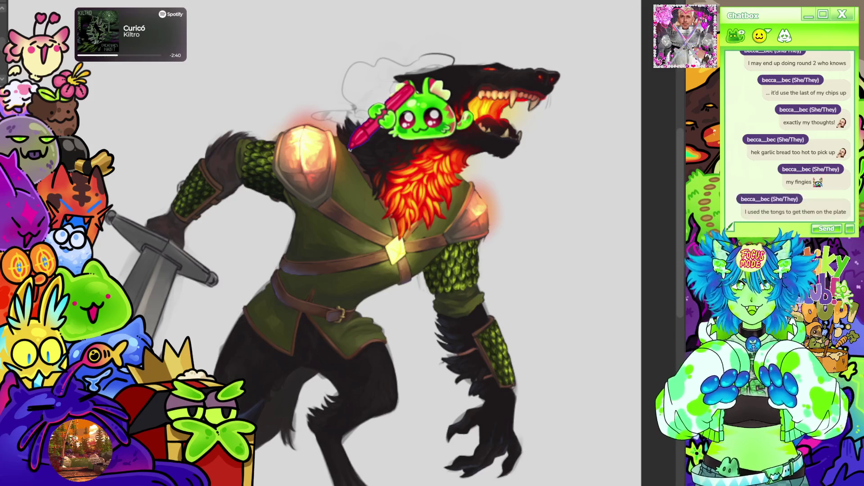
scroll(367, 148, "down", 2)
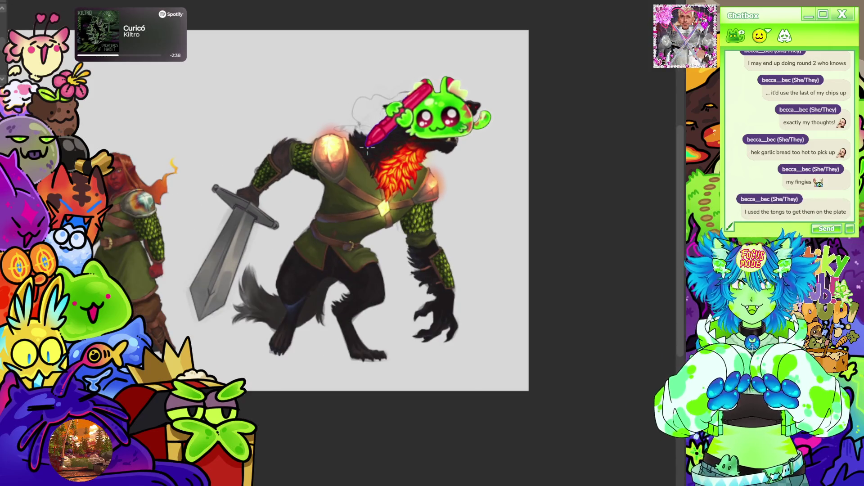
scroll(367, 149, "up", 4)
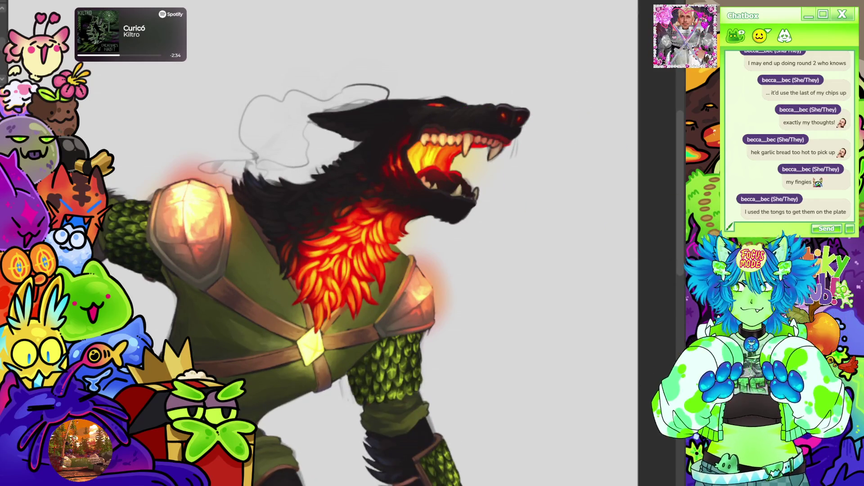
scroll(423, 145, "down", 3)
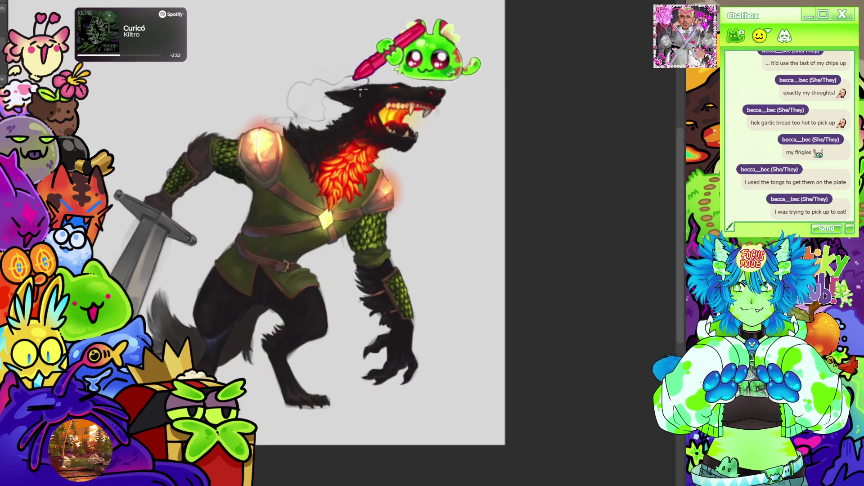
scroll(424, 145, "up", 1)
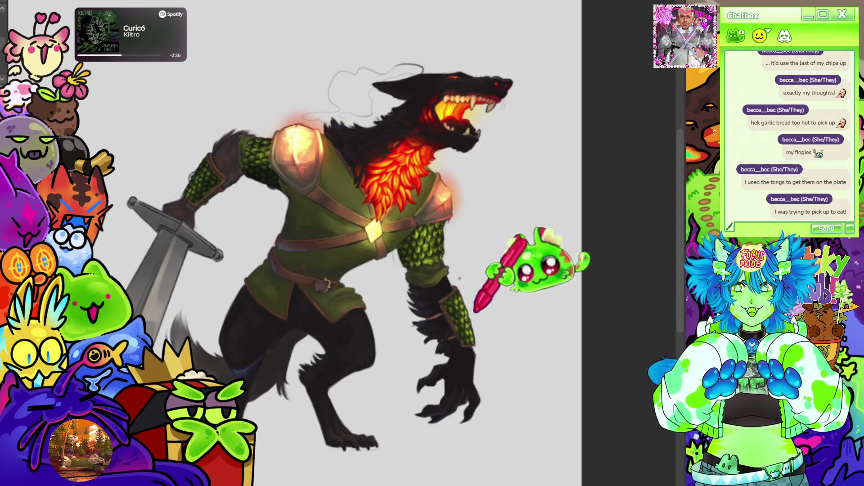
key("ctrl+0")
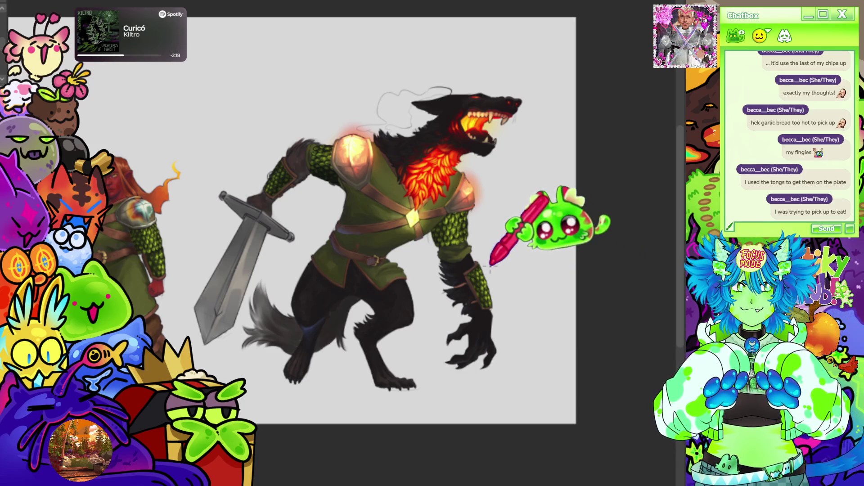
scroll(338, 292, "up", 1)
scroll(338, 293, "up", 1)
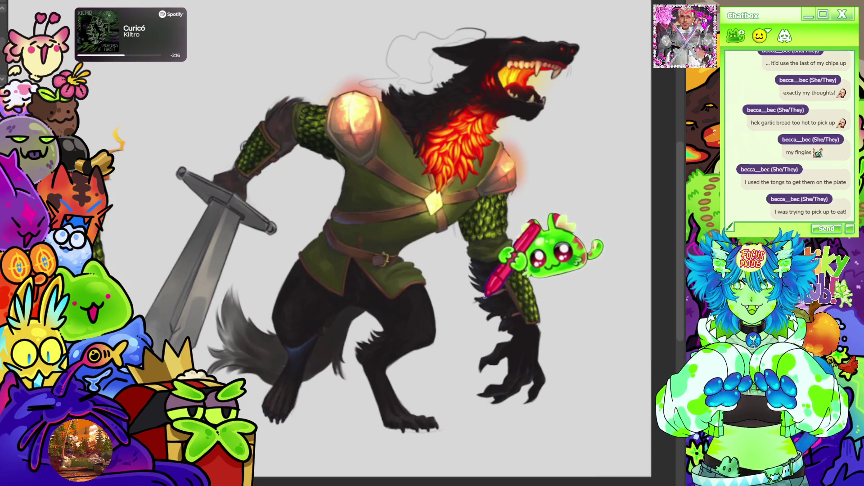